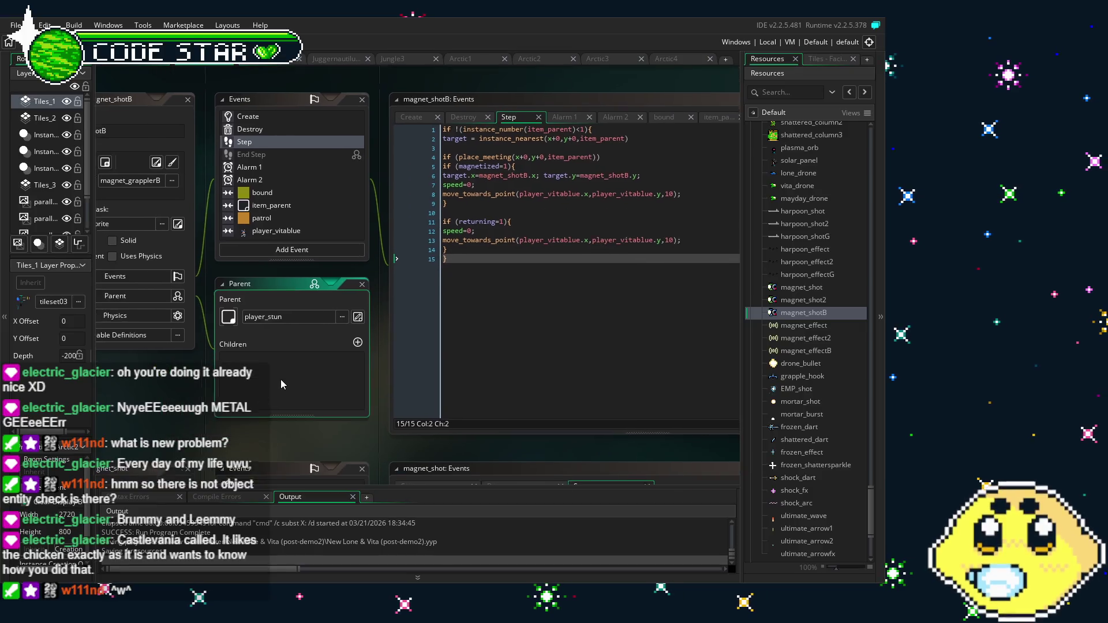
# Build and run the Lone & Vita project with F5 to reach its title screen
pyautogui.press('F5')
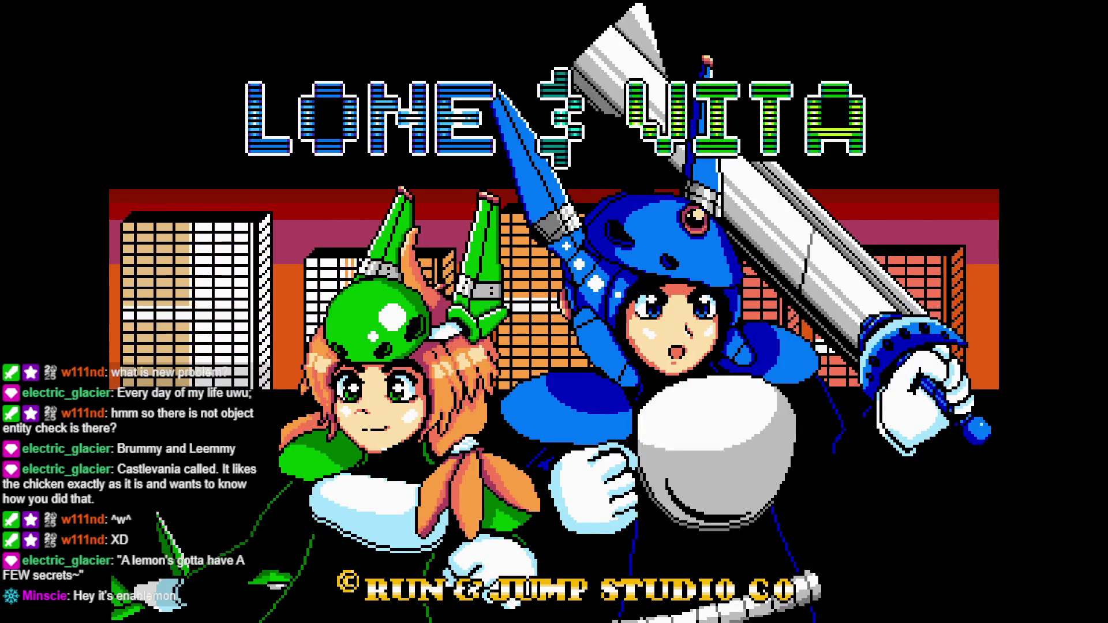
# Advance past the title screen and the welcome-back dialogue into gameplay
pyautogui.press('Return')
pyautogui.press('Return')
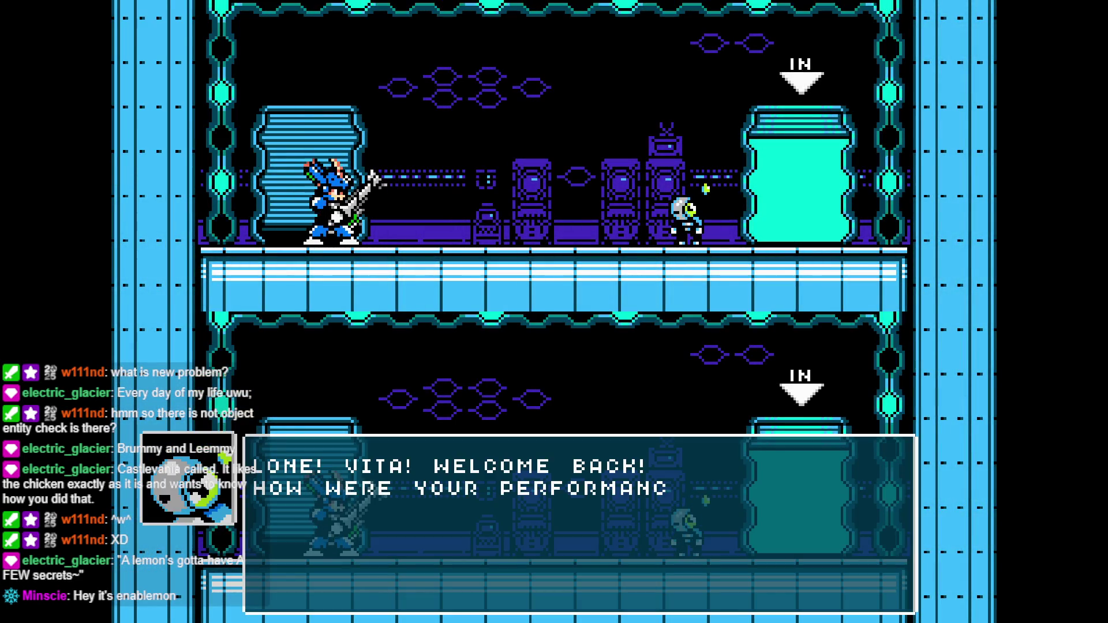
pyautogui.press('Return')
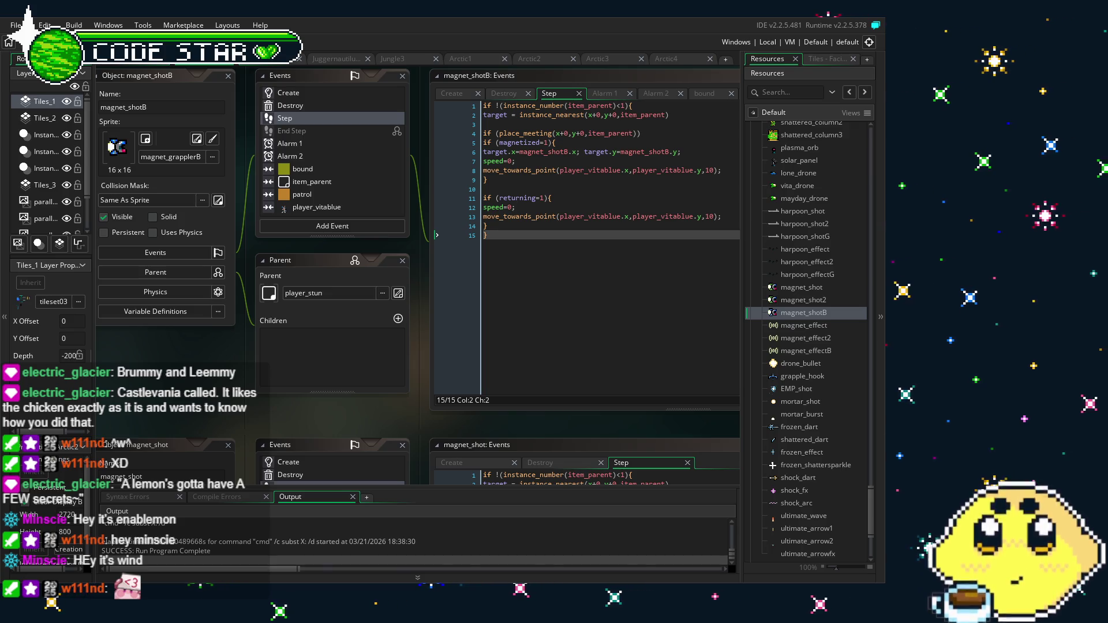
# Leave the magnet_shotB step code and bring up player_vita2p's Keypad 0 key-press event code
pyautogui.hscroll(2, 234, 397)
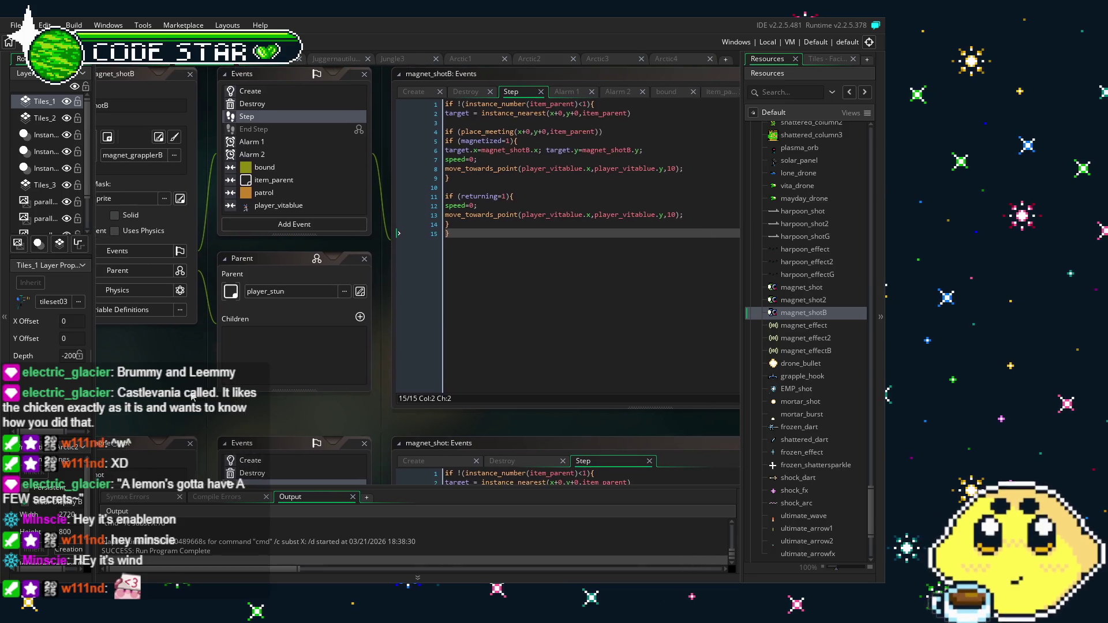
pyautogui.scroll(1, 222, 316)
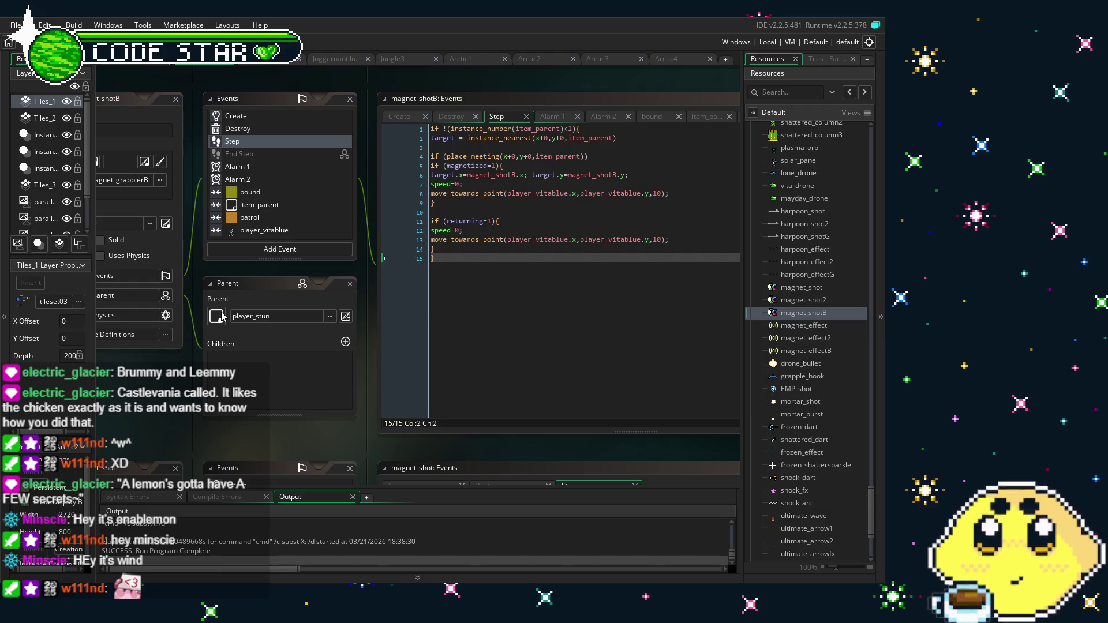
pyautogui.click(462, 291)
pyautogui.hscroll(1, 454, 295)
pyautogui.hscroll(1, 444, 296)
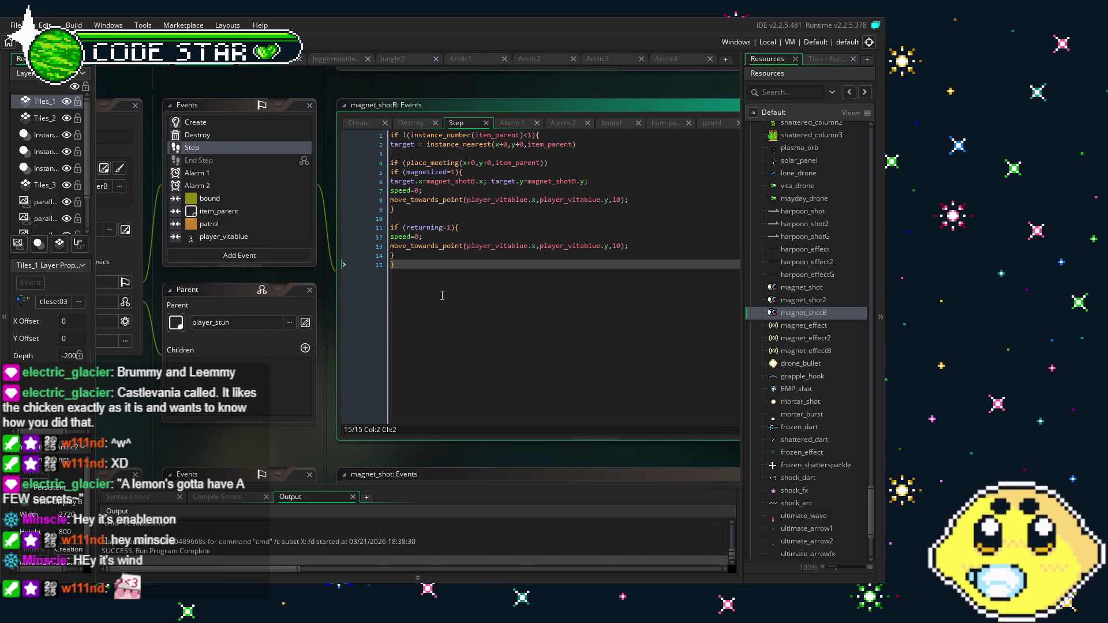
pyautogui.scroll(1, 435, 297)
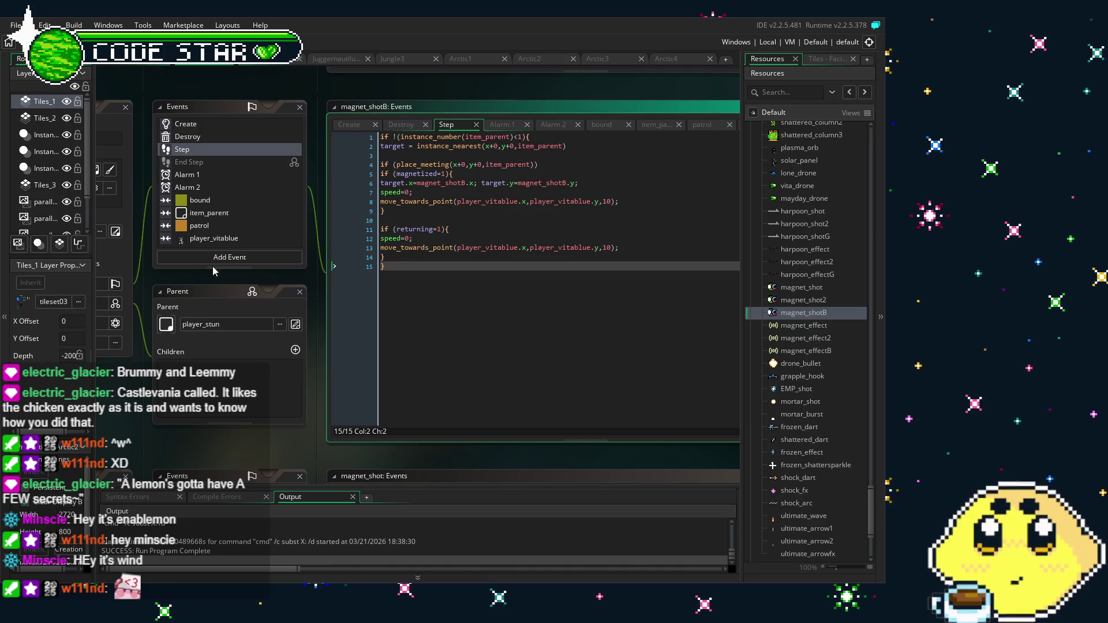
pyautogui.click(144, 408)
pyautogui.hscroll(-1, 173, 389)
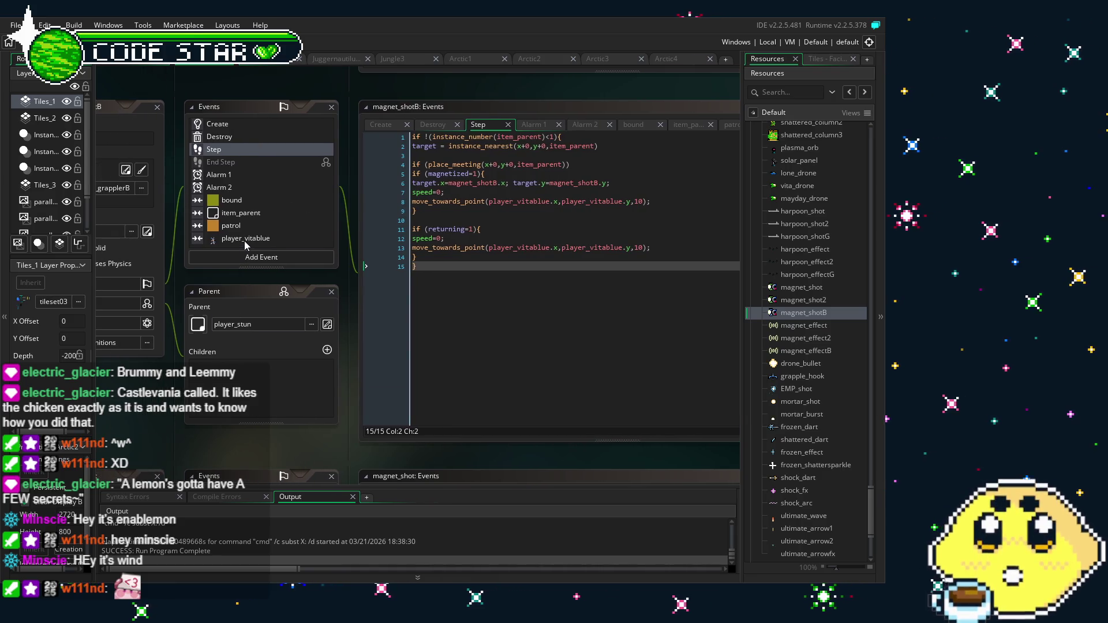
pyautogui.scroll(-2, 245, 245)
pyautogui.moveTo(134, 377); pyautogui.dragTo(168, 435)
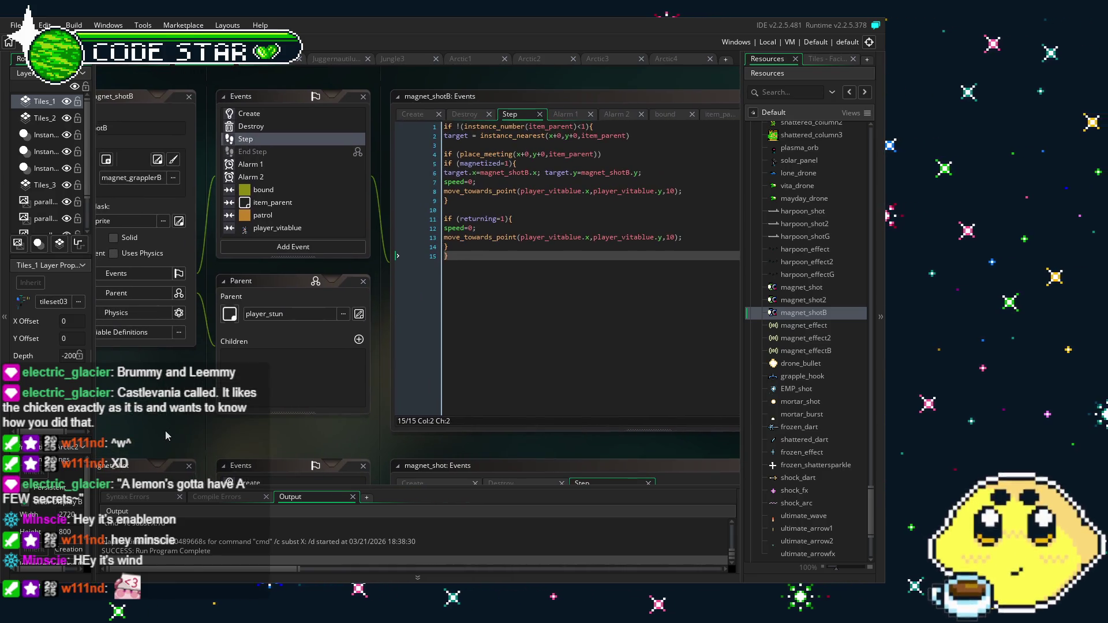
pyautogui.hotkey('ctrl', 's')
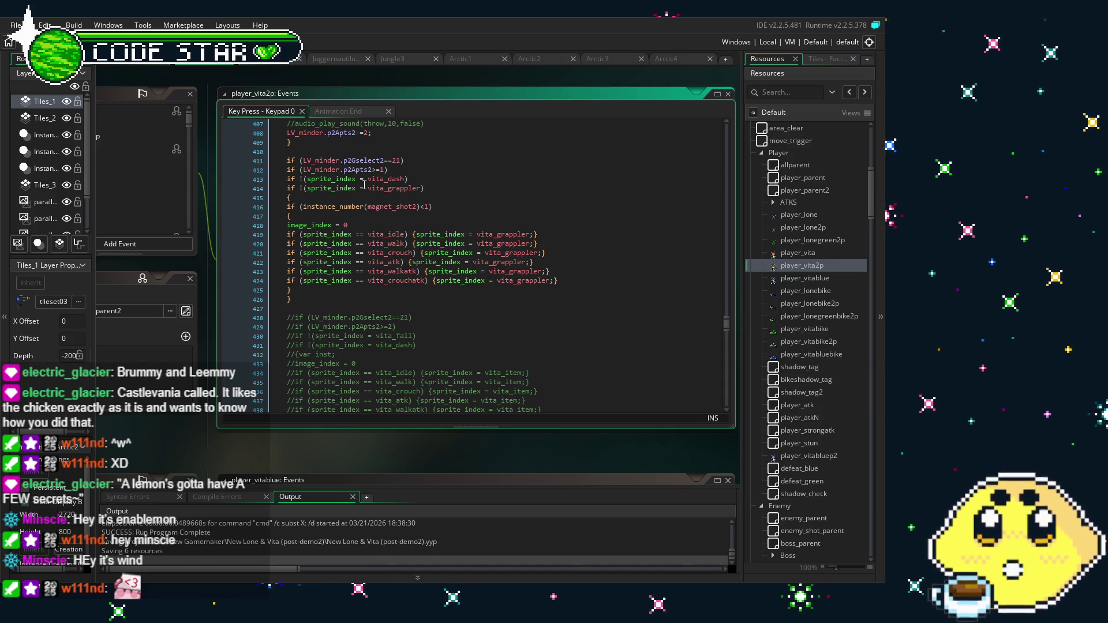
# Show player_vita2p's Animation End code, scrolled to the vita_grappler block and centered
pyautogui.click(338, 271)
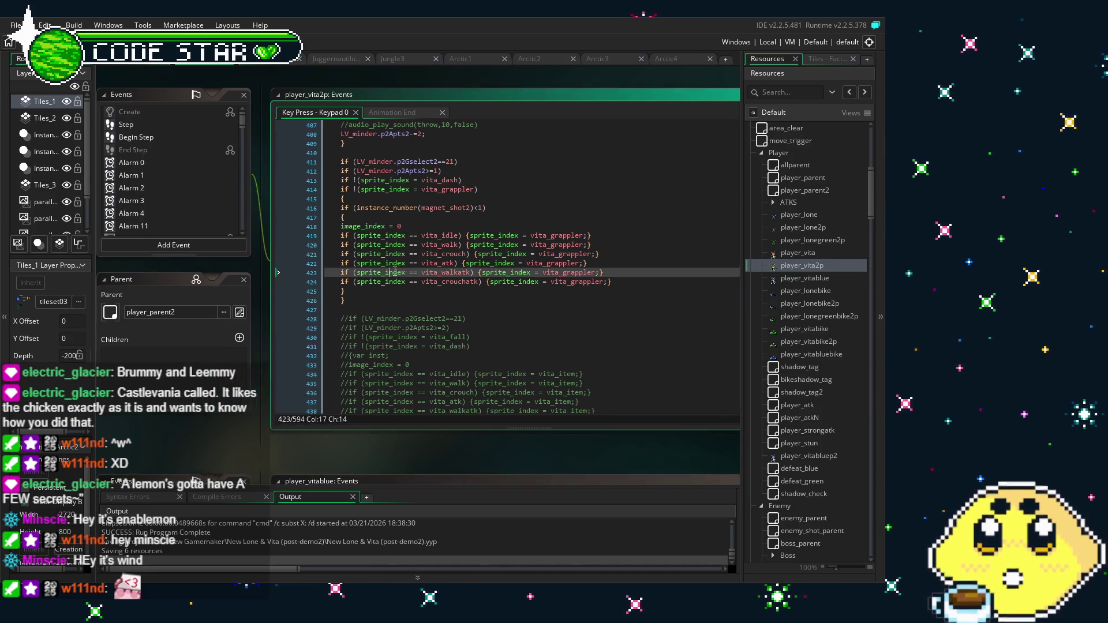
pyautogui.moveTo(264, 144)
pyautogui.mouseDown()
pyautogui.moveTo(262, 132)
pyautogui.moveTo(270, 223)
pyautogui.mouseUp()
pyautogui.click(199, 234)
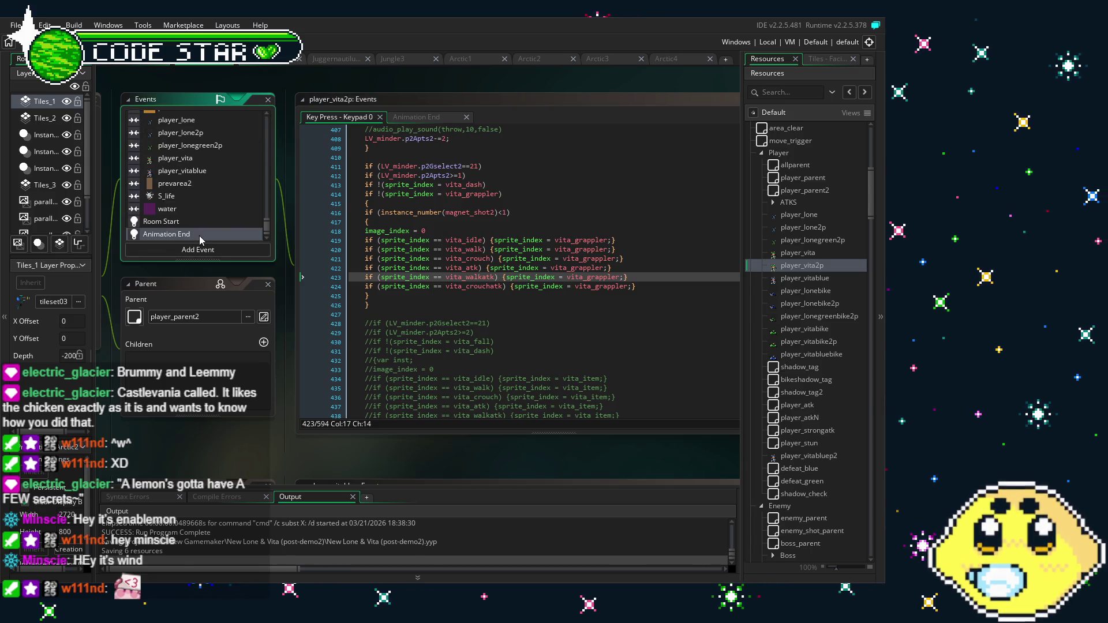
pyautogui.scroll(-8, 540, 274)
pyautogui.scroll(-10, 540, 274)
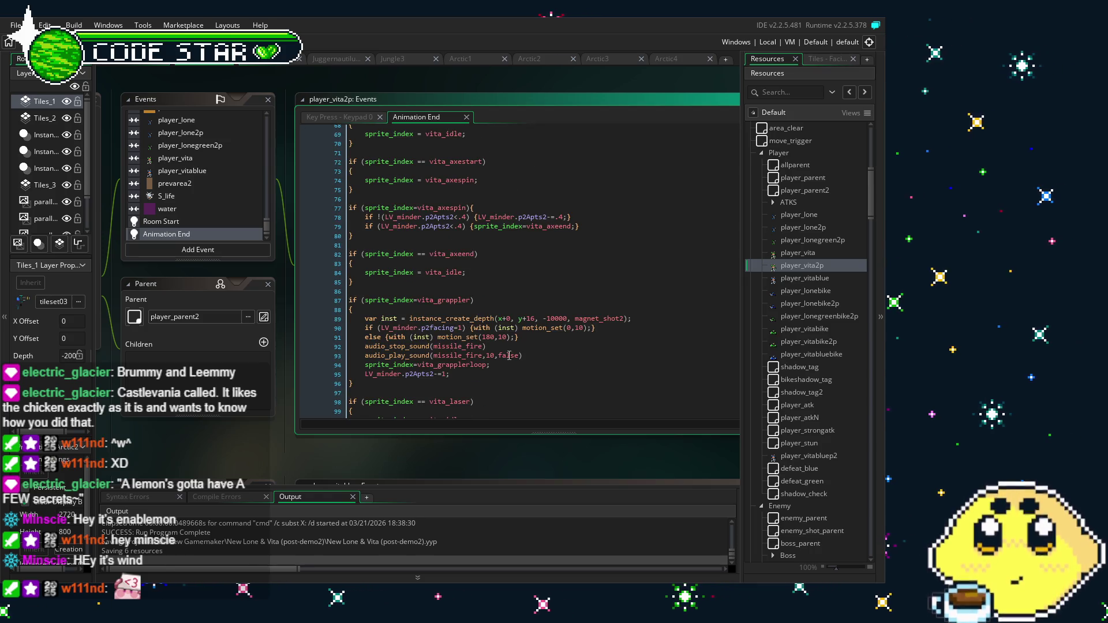
pyautogui.scroll(-2, 494, 356)
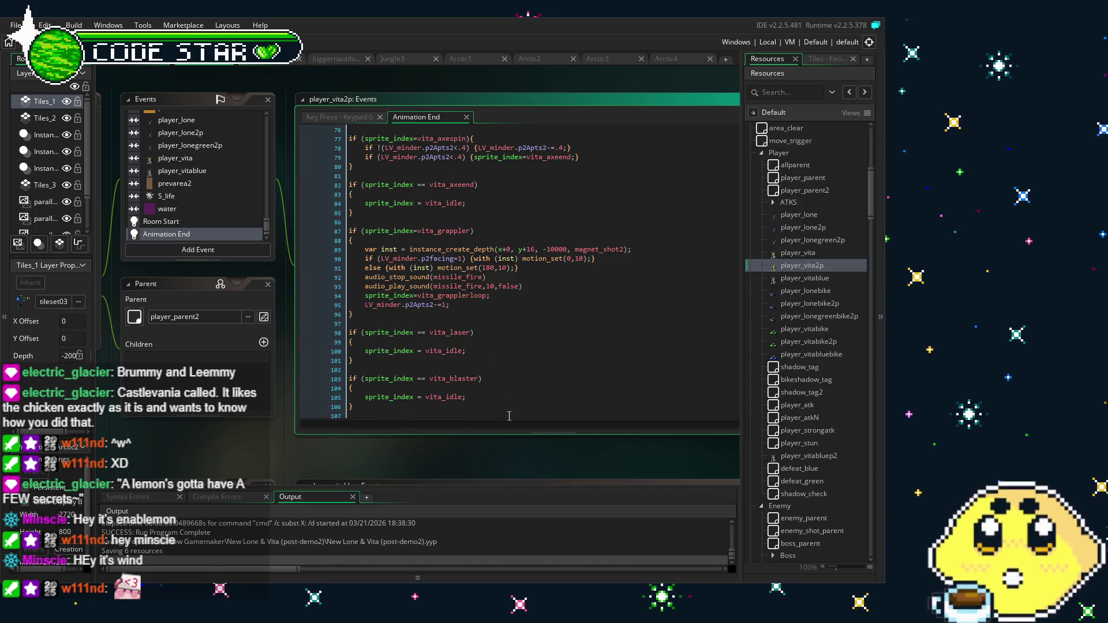
pyautogui.moveTo(509, 415); pyautogui.dragTo(436, 422)
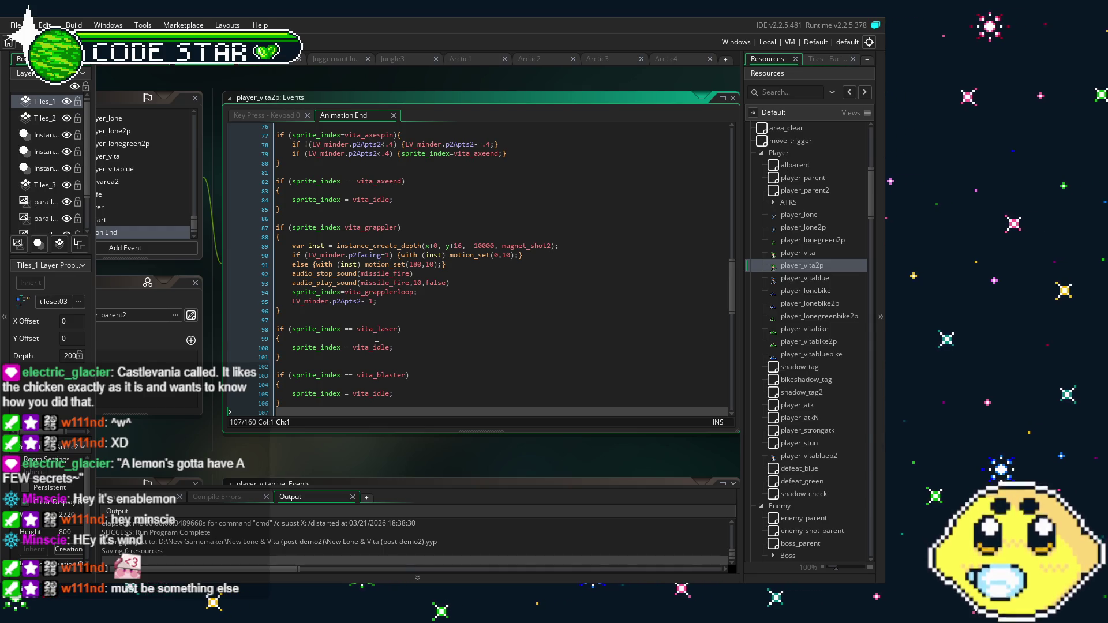
pyautogui.click(377, 338)
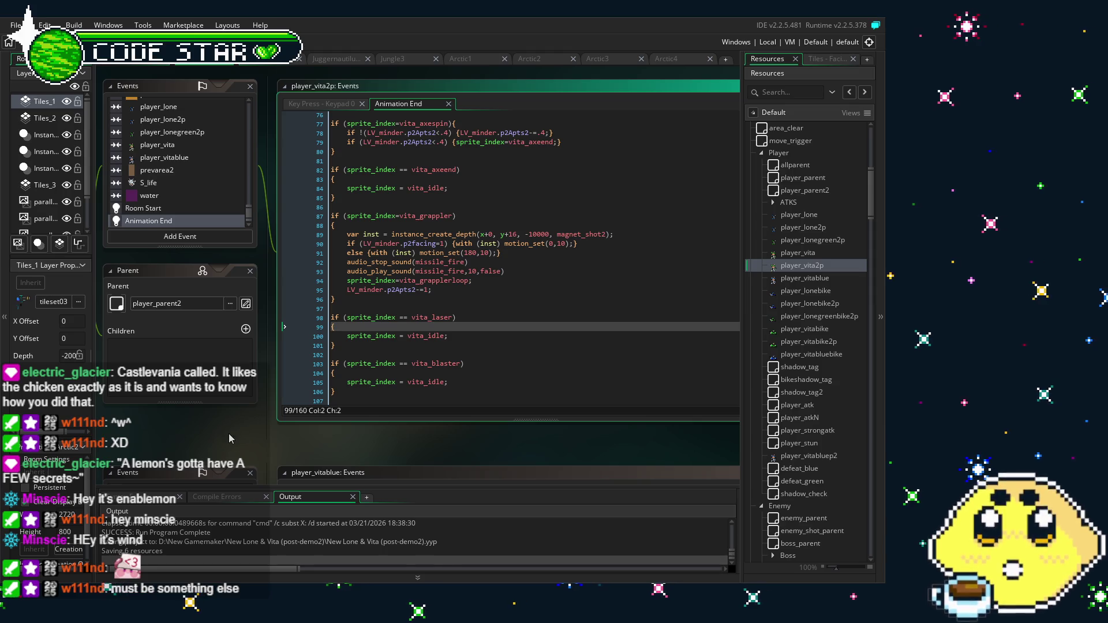
pyautogui.moveTo(229, 439); pyautogui.dragTo(273, 448)
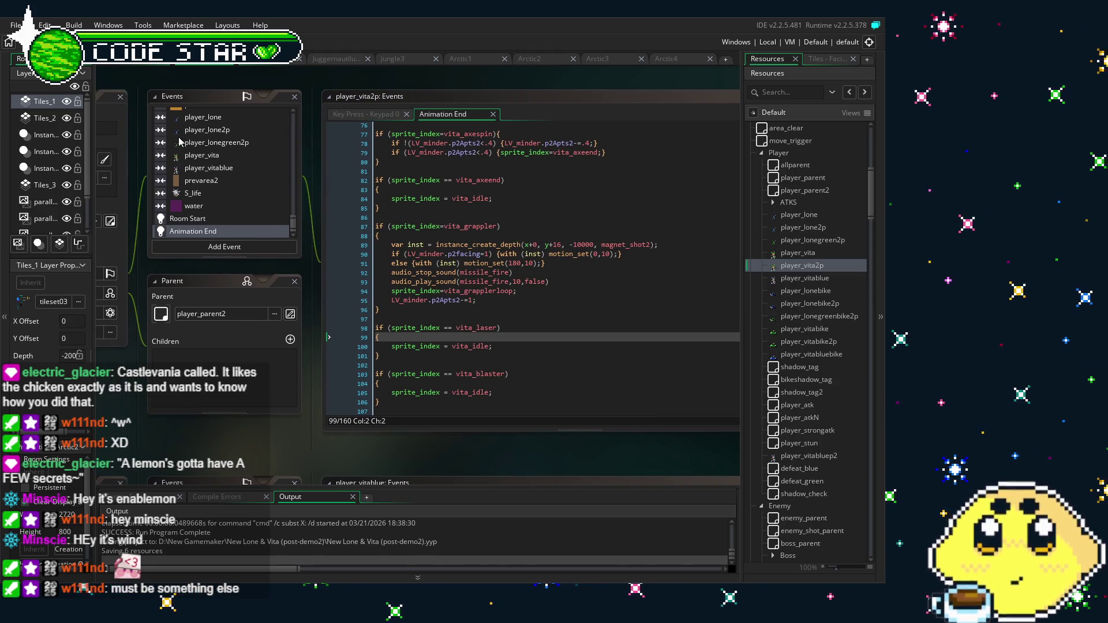
pyautogui.scroll(10, 180, 142)
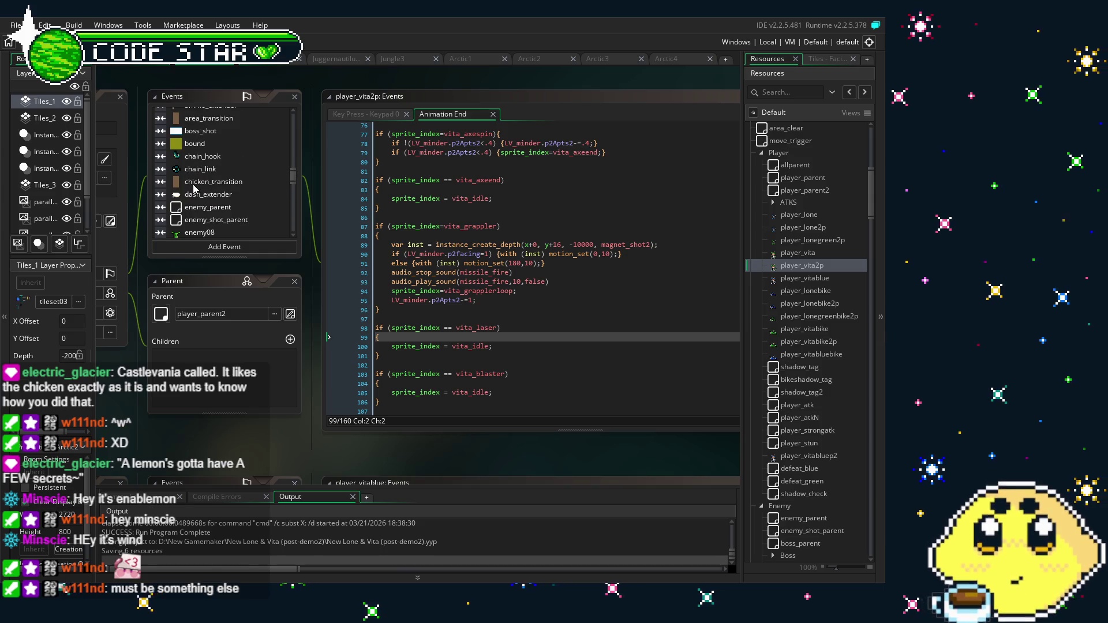
pyautogui.scroll(10, 193, 187)
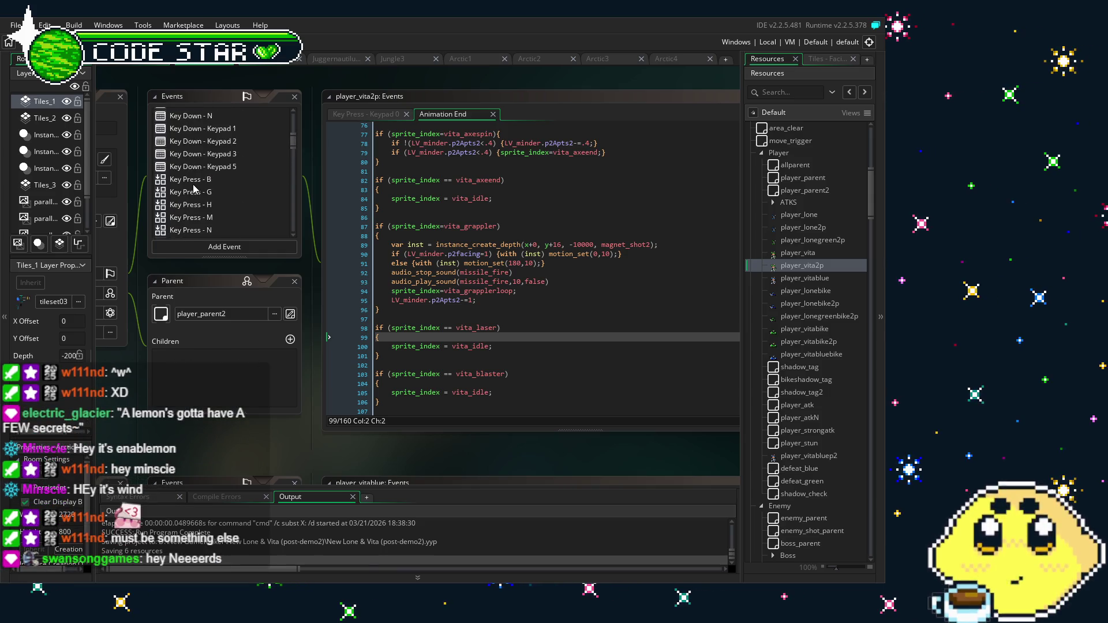
pyautogui.scroll(-5, 193, 187)
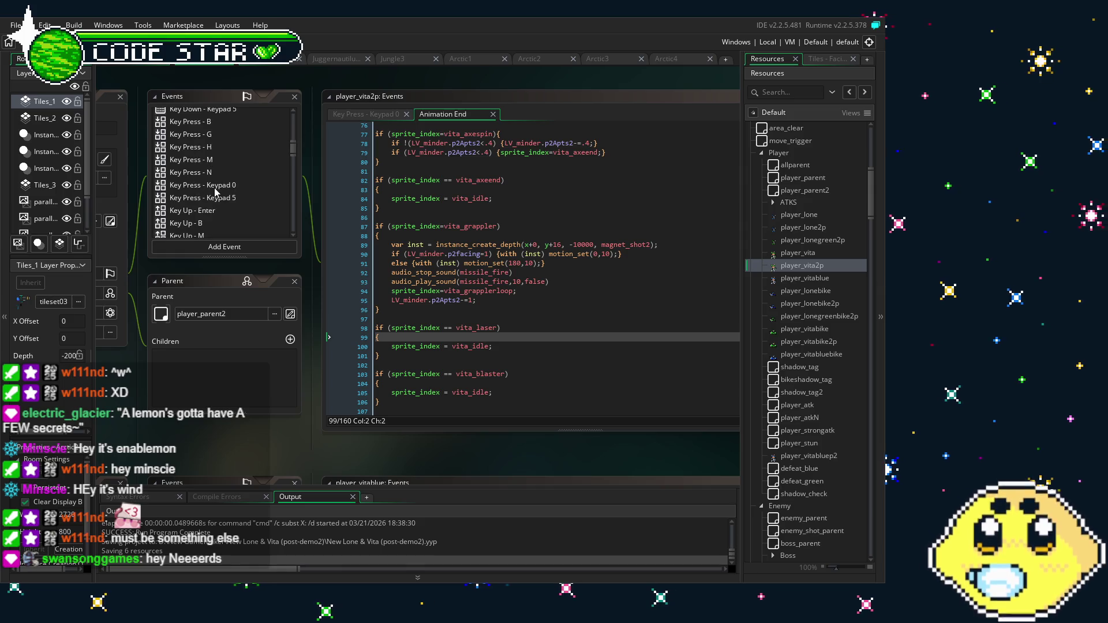
pyautogui.click(215, 189)
pyautogui.moveTo(331, 448); pyautogui.dragTo(199, 443)
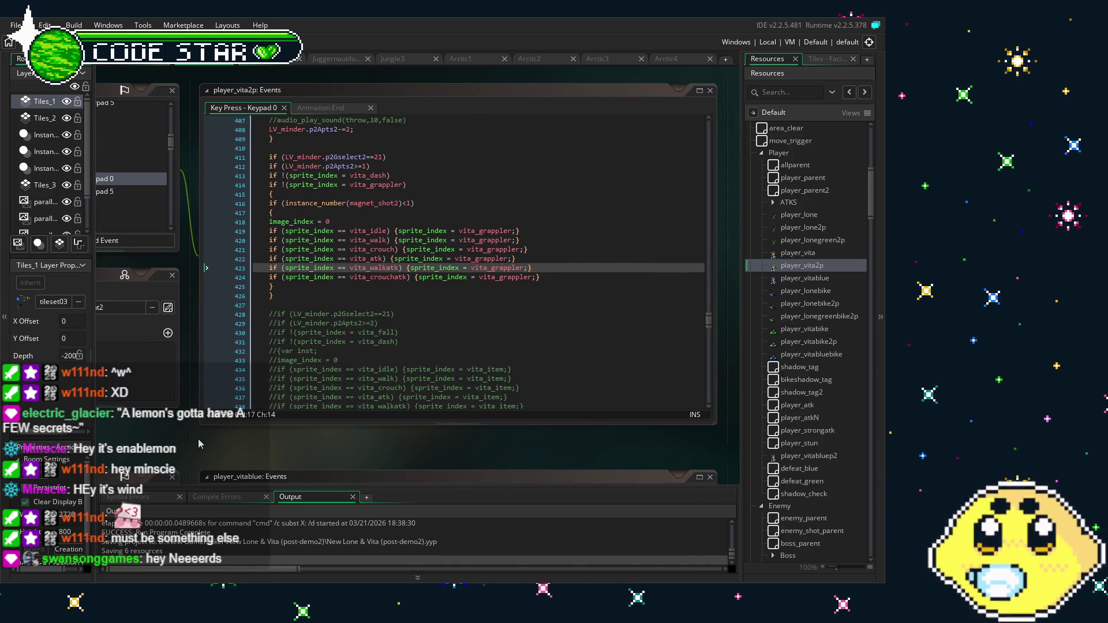
pyautogui.click(350, 287)
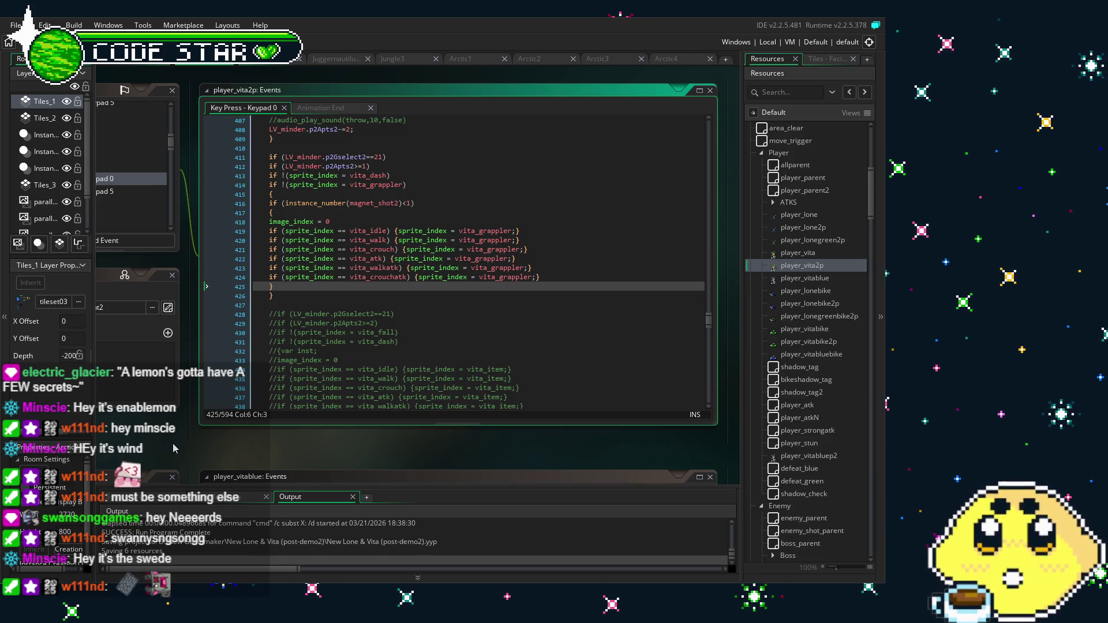
pyautogui.moveTo(199, 431)
pyautogui.mouseDown()
pyautogui.moveTo(310, 410)
pyautogui.moveTo(292, 417)
pyautogui.mouseUp()
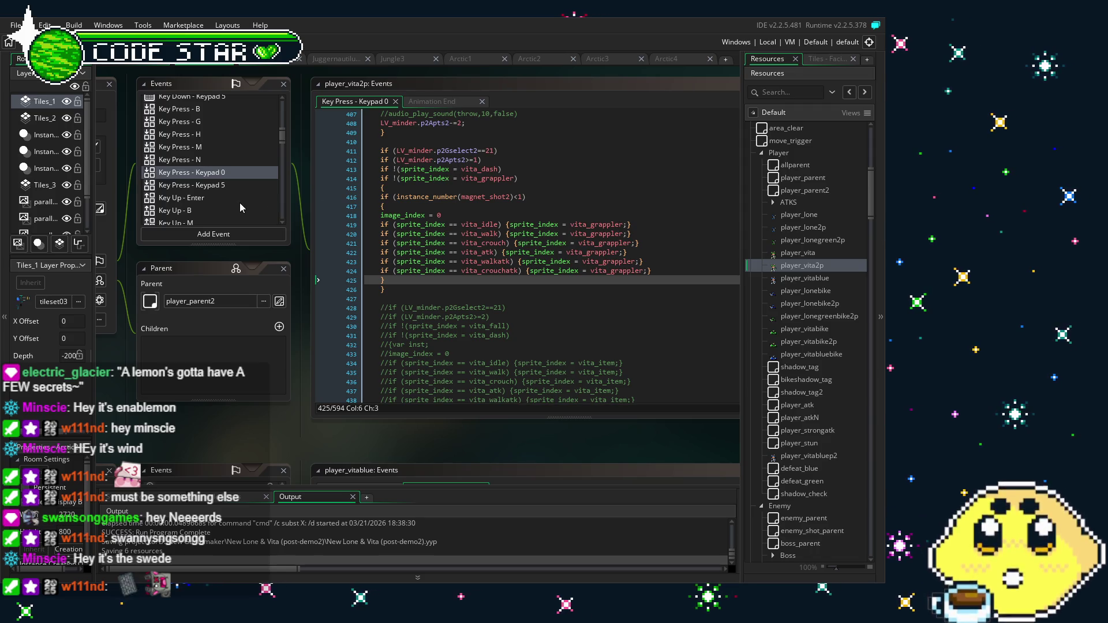
pyautogui.scroll(-6, 240, 203)
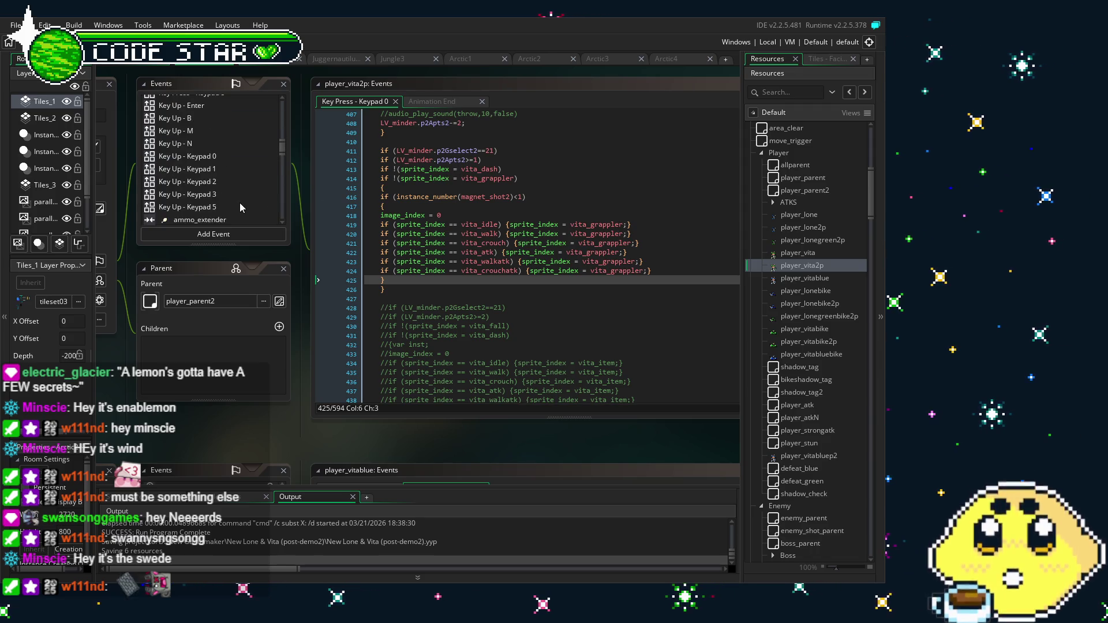
pyautogui.scroll(-10, 240, 202)
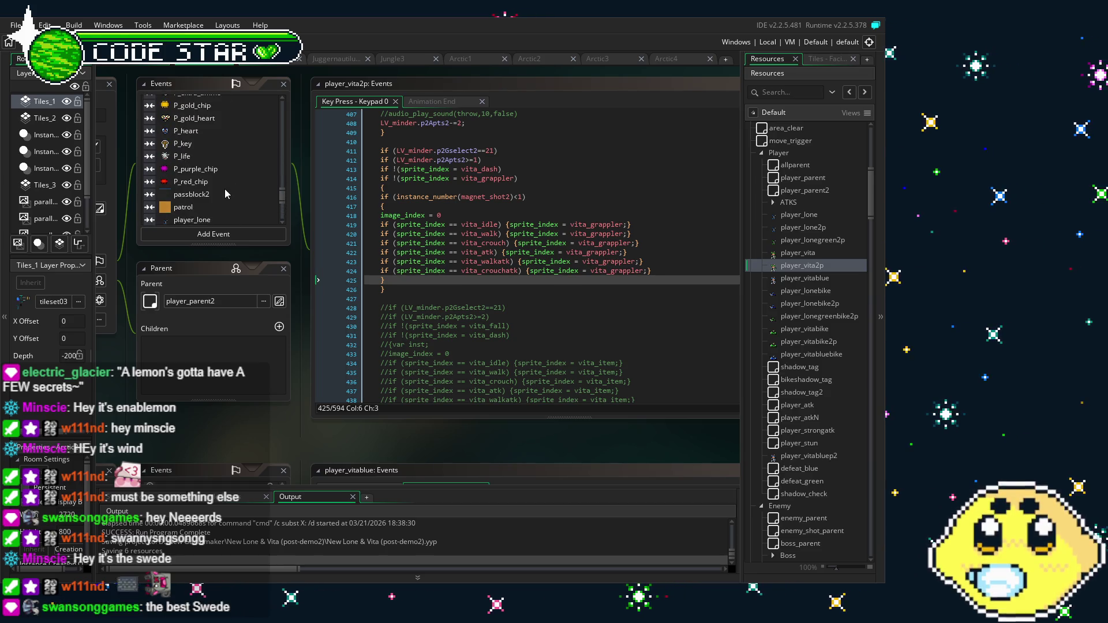
pyautogui.scroll(5, 225, 194)
pyautogui.scroll(5, 225, 193)
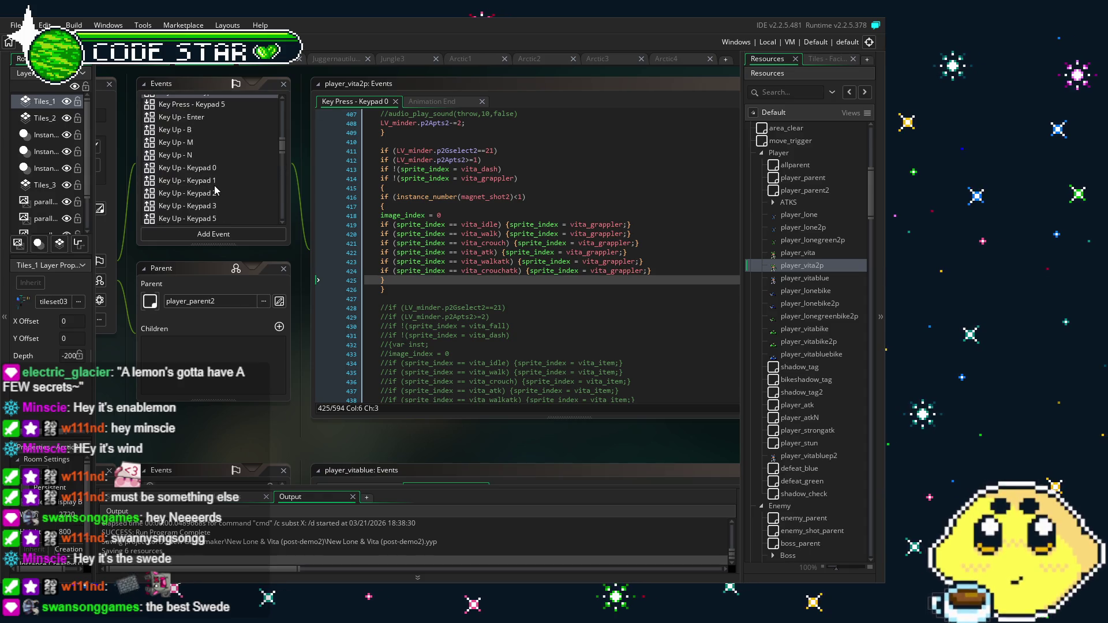
pyautogui.scroll(-10, 213, 189)
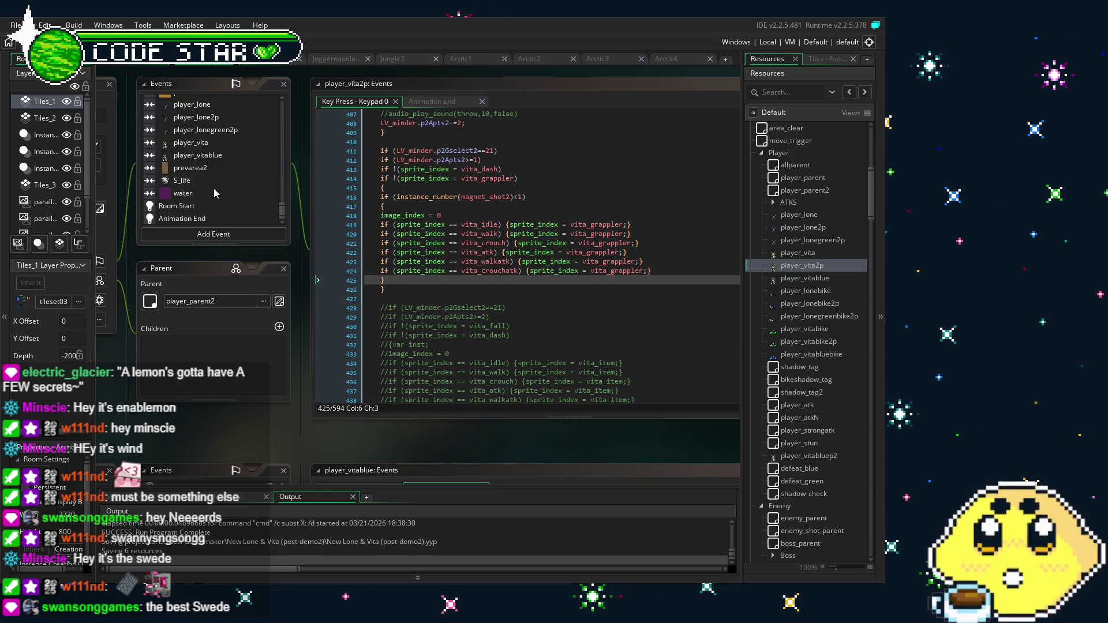
pyautogui.click(212, 222)
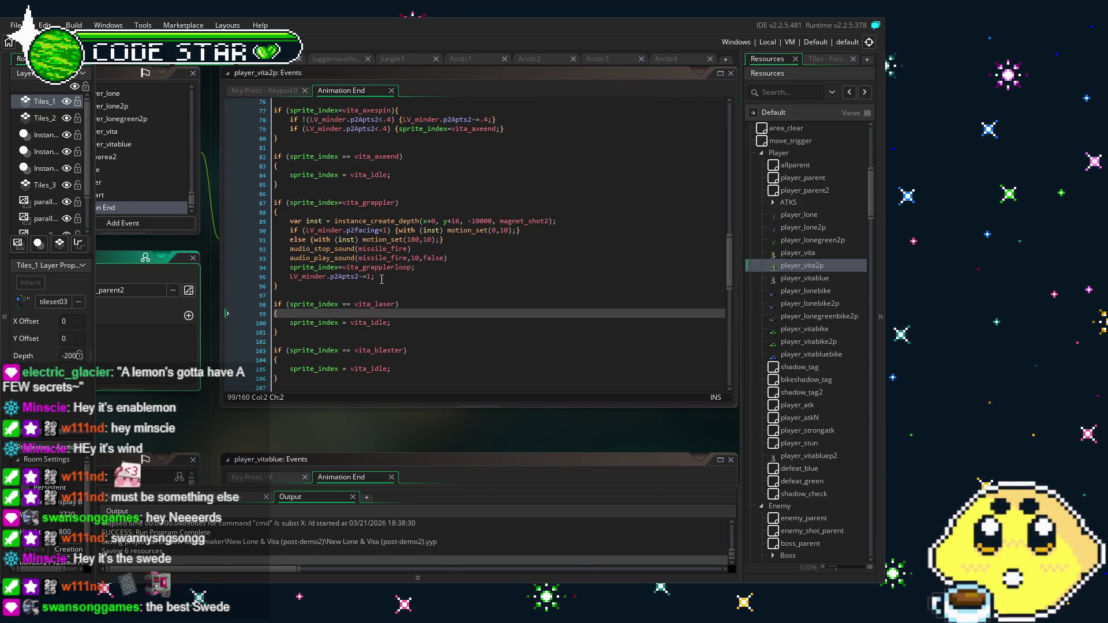
pyautogui.click(381, 280)
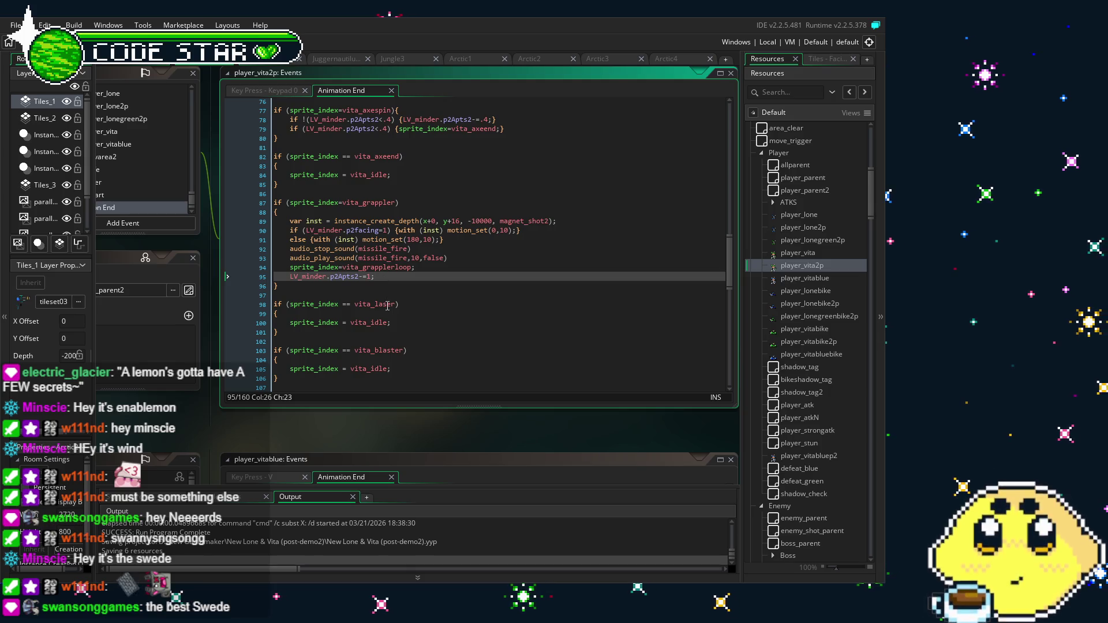
pyautogui.click(454, 281)
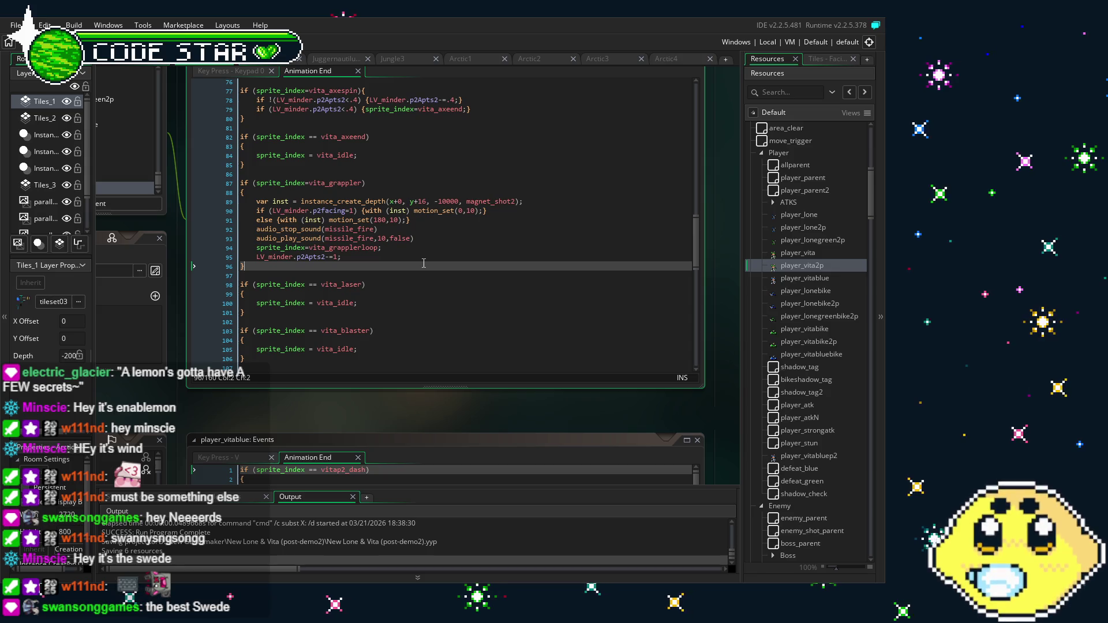
# Put the caret in the motion_set call on line 90 and save the project
pyautogui.press('Up')
pyautogui.press('Up')
pyautogui.press('Up')
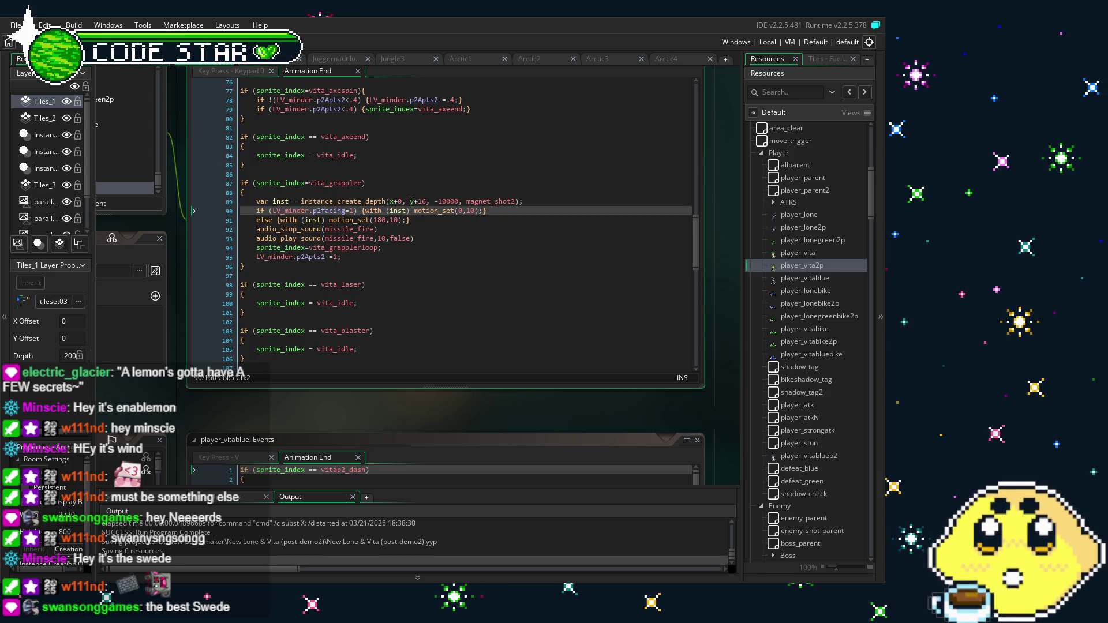
pyautogui.click(460, 210)
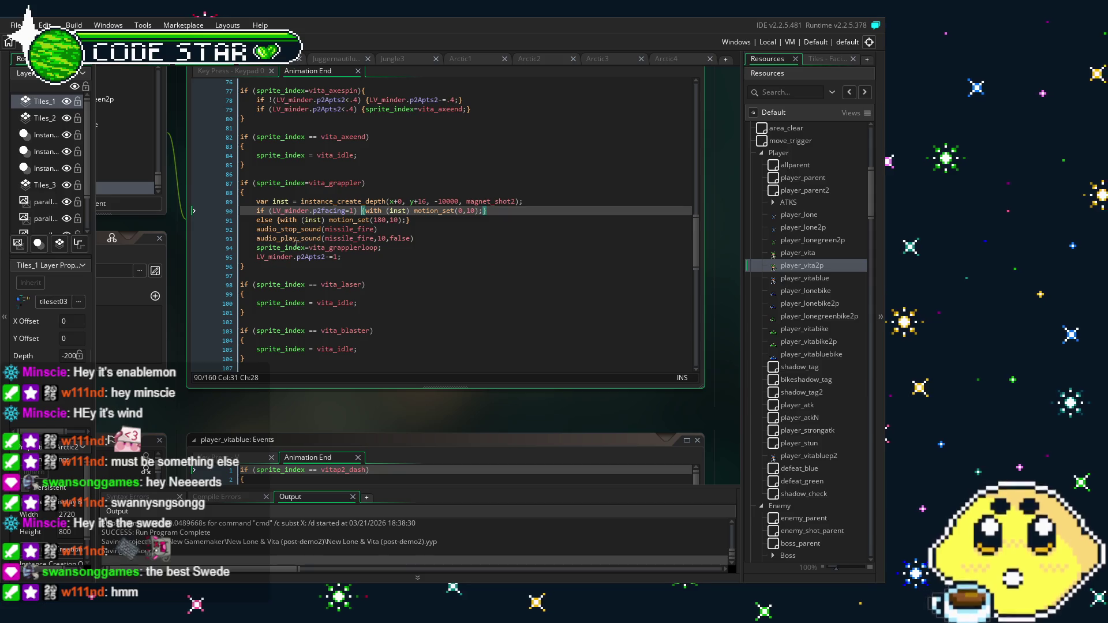
pyautogui.hotkey('ctrl', 's')
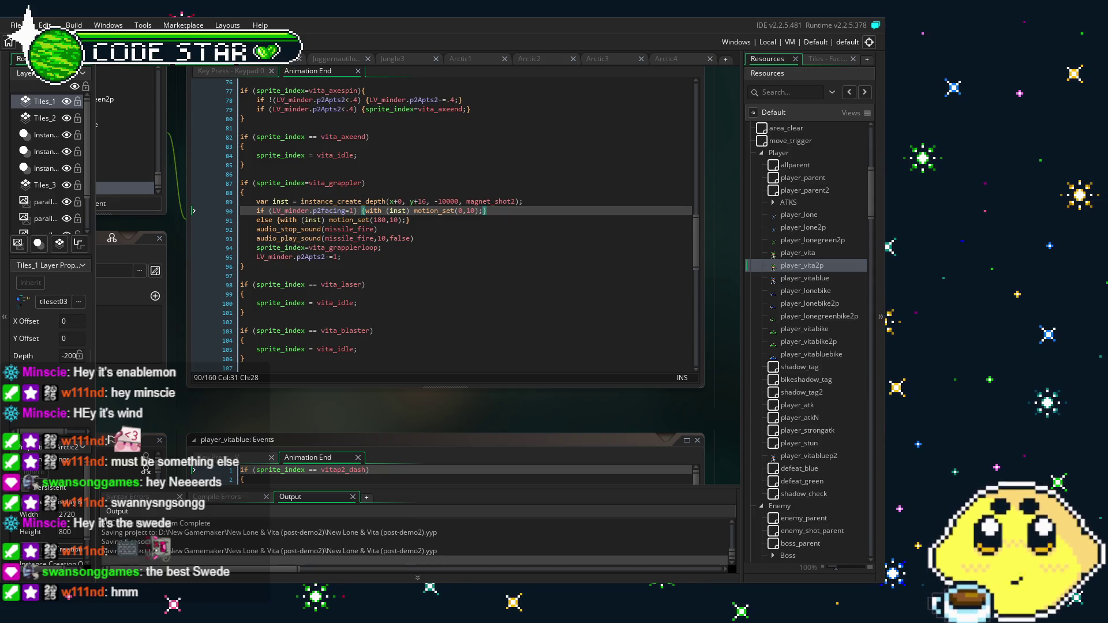
# Pan the workspace to view player_vita2p's event list and parent panels
pyautogui.moveTo(369, 409); pyautogui.dragTo(455, 409)
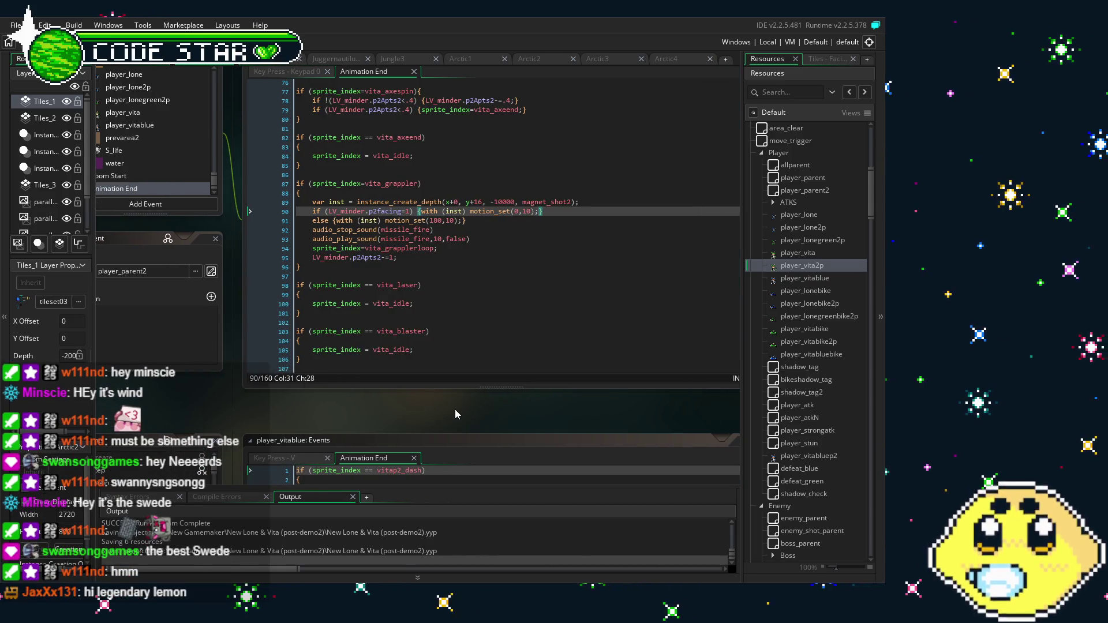
pyautogui.moveTo(455, 409); pyautogui.dragTo(412, 409)
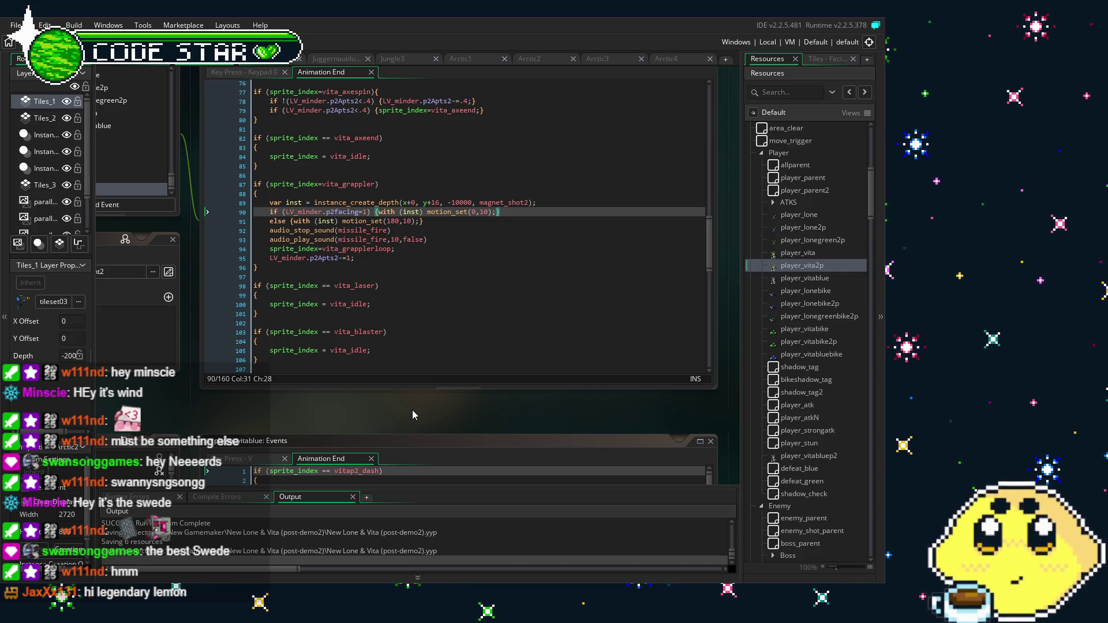
pyautogui.moveTo(412, 410); pyautogui.dragTo(485, 406)
pyautogui.scroll(-10, 783, 300)
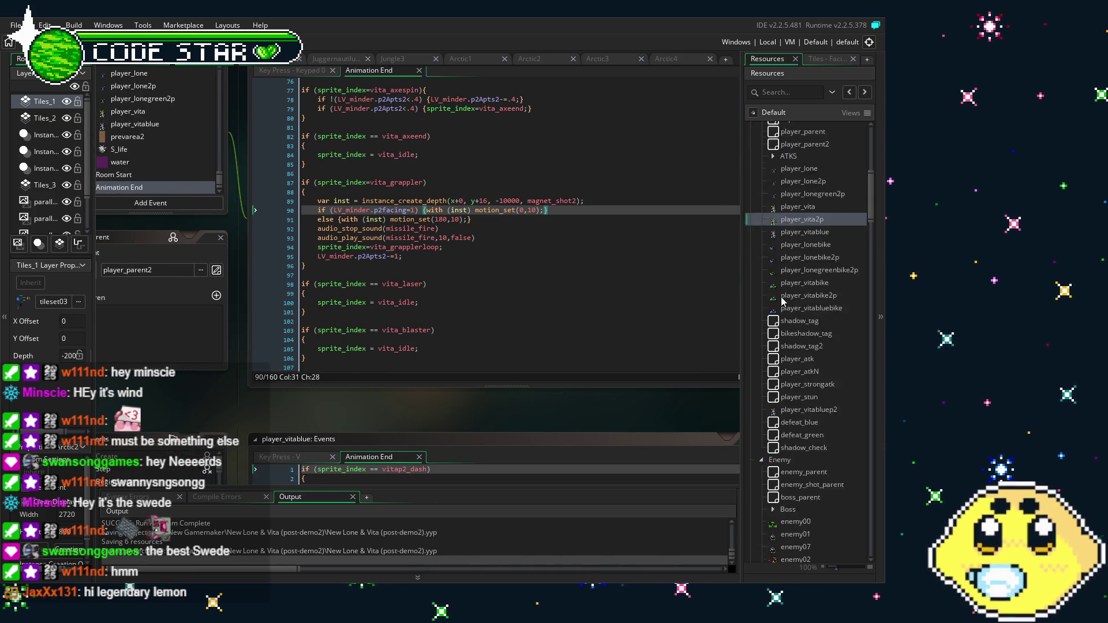
pyautogui.scroll(6, 783, 300)
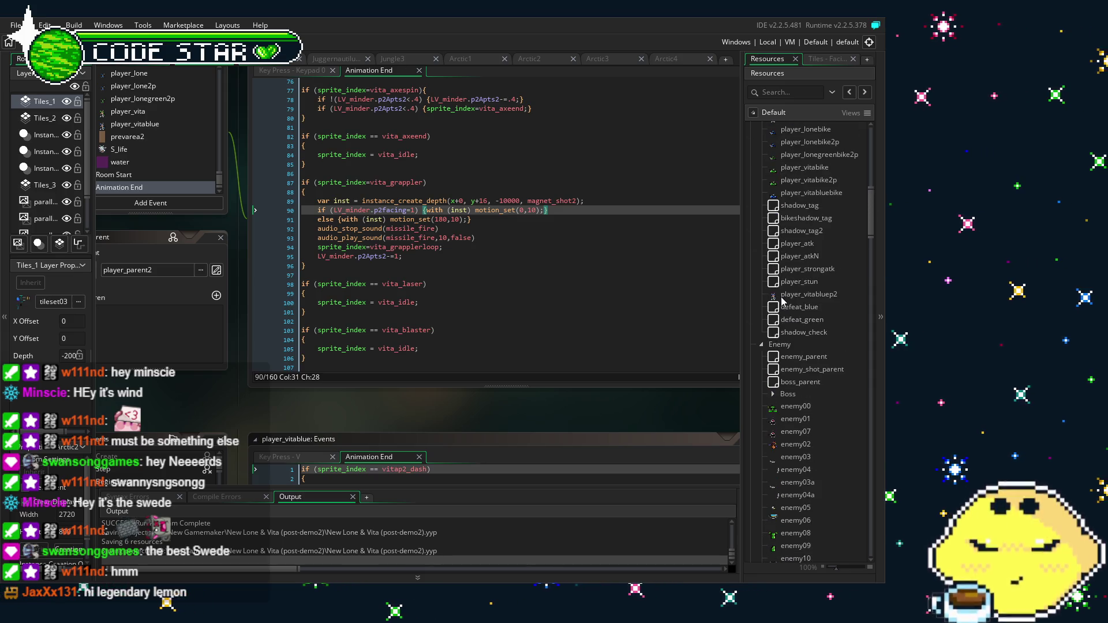
# Scroll the Resources tree back to the player objects before the test build
pyautogui.scroll(2, 783, 301)
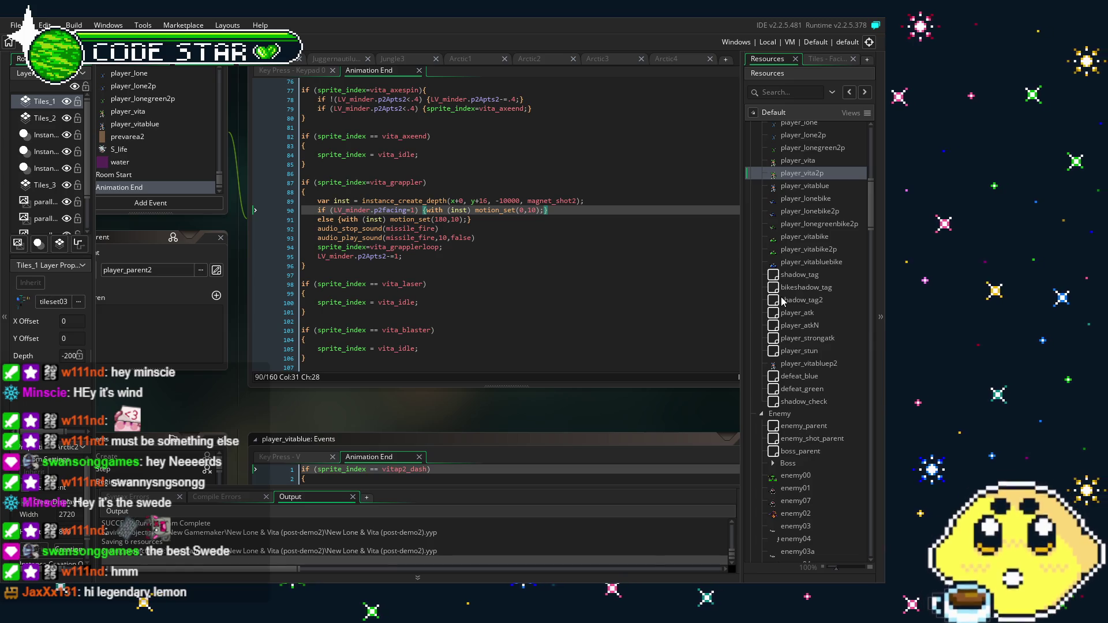
pyautogui.hscroll(-1, 417, 421)
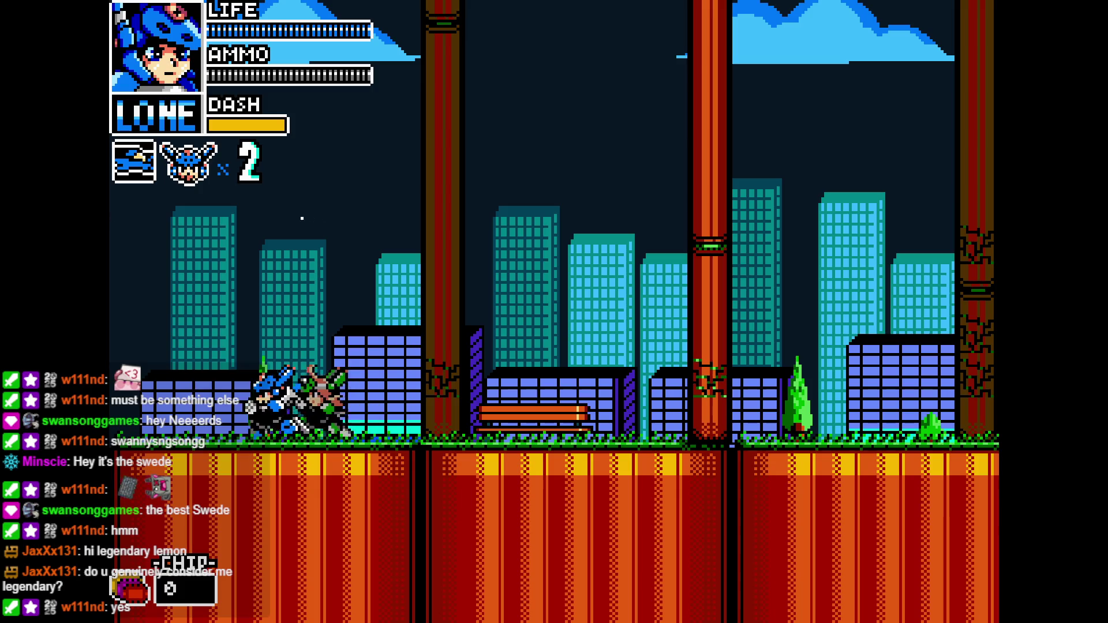
# Choose CO-OP on Mode Select and move both the blue and green-haired characters
pyautogui.press('Right')
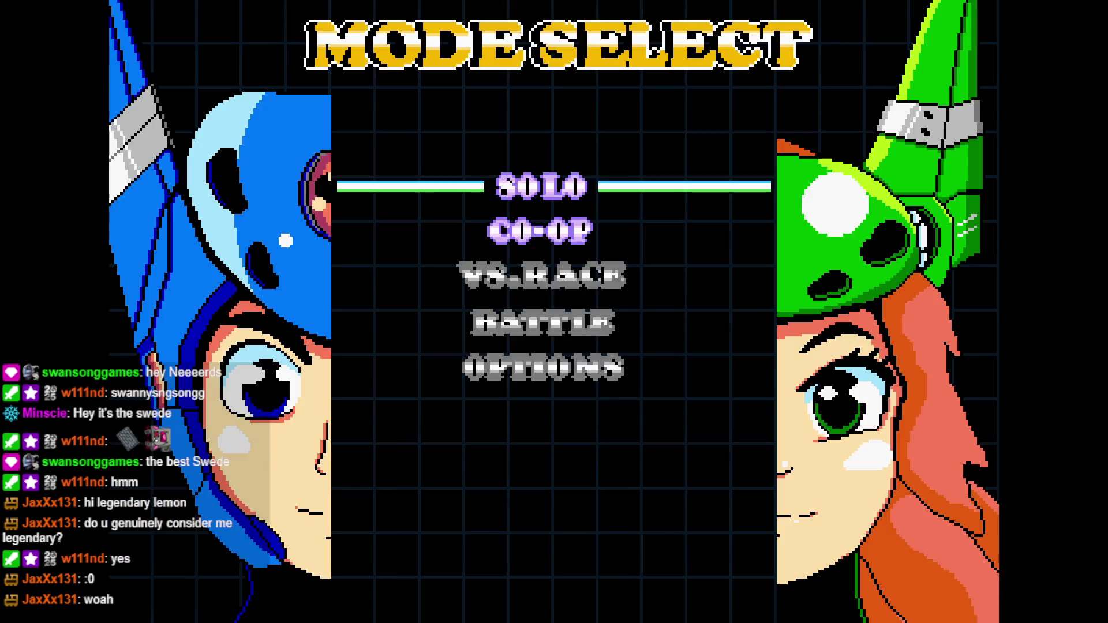
pyautogui.press('Down')
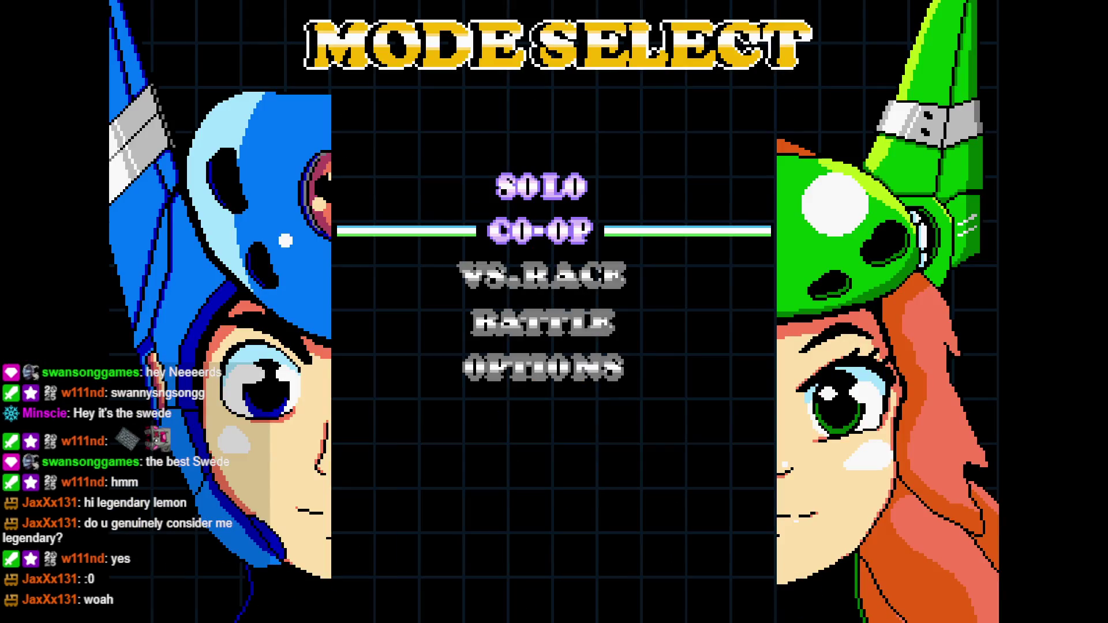
pyautogui.press('Return')
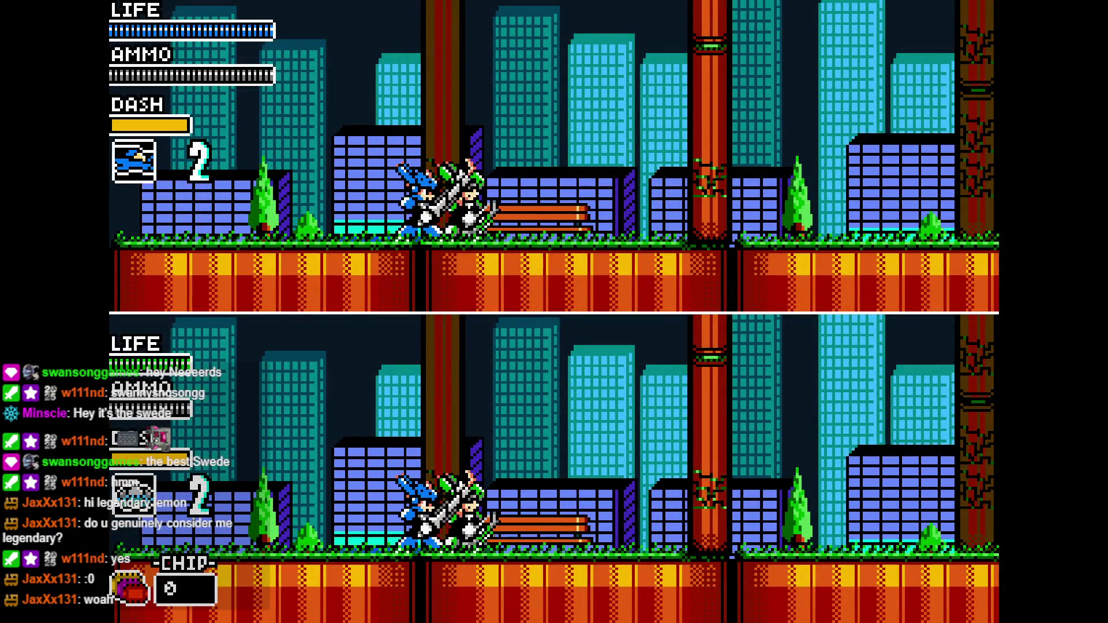
pyautogui.press('Left')
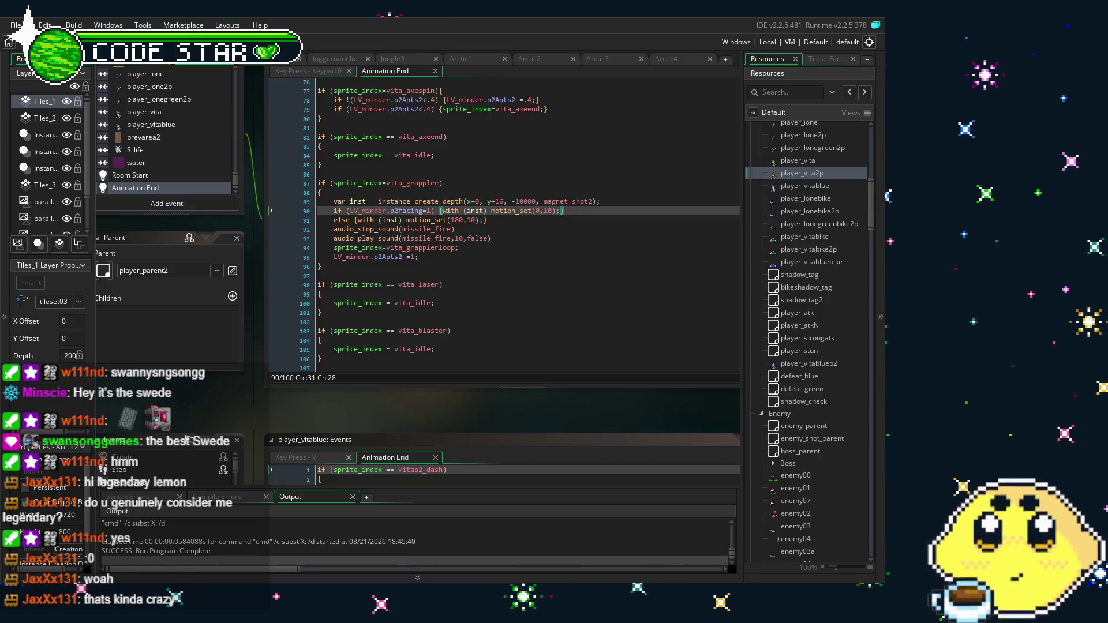
pyautogui.moveTo(422, 386); pyautogui.dragTo(359, 392)
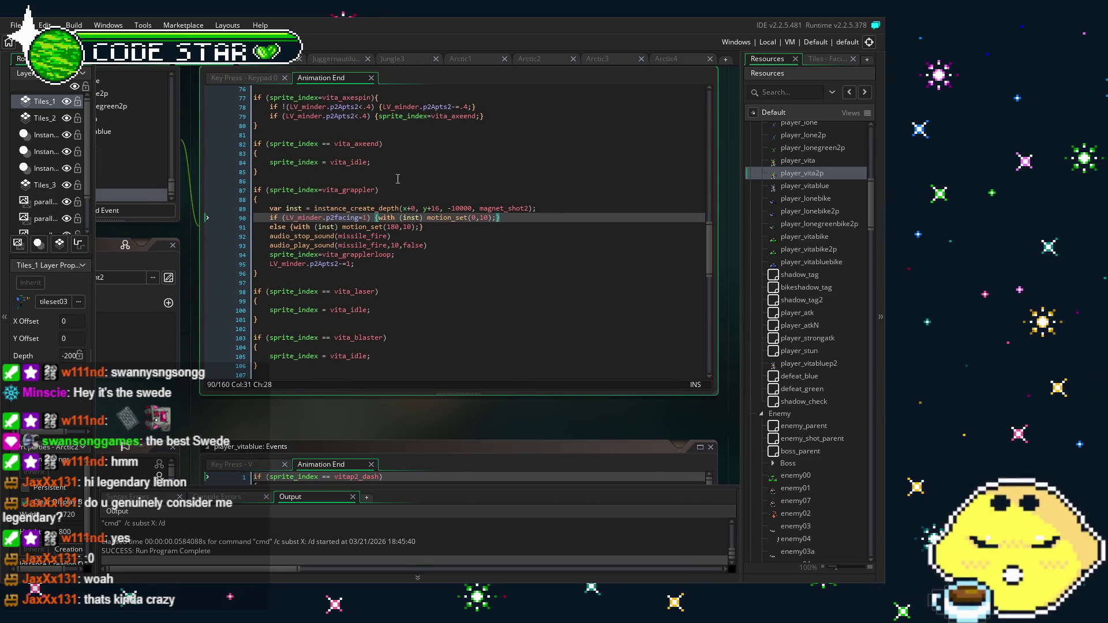
pyautogui.moveTo(240, 413); pyautogui.dragTo(350, 417)
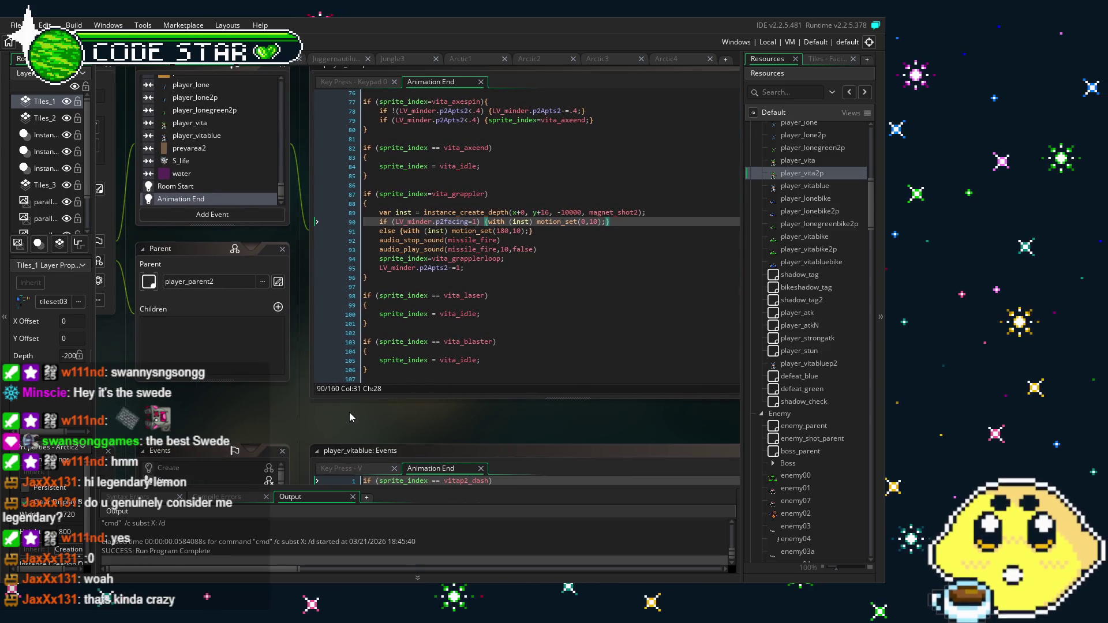
pyautogui.click(452, 268)
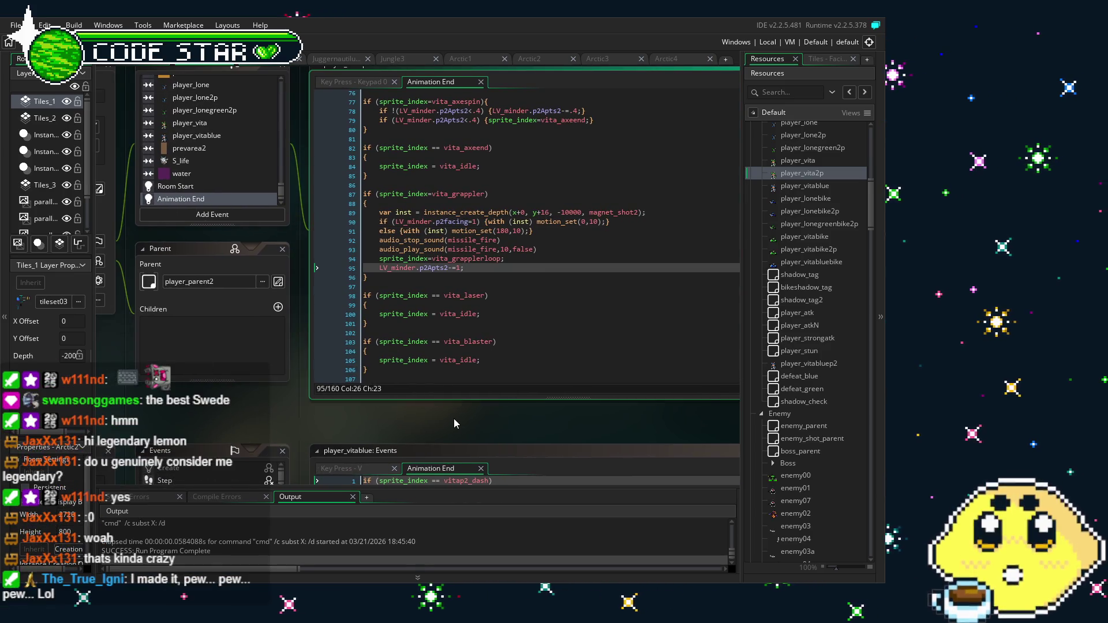
pyautogui.moveTo(451, 424); pyautogui.dragTo(393, 431)
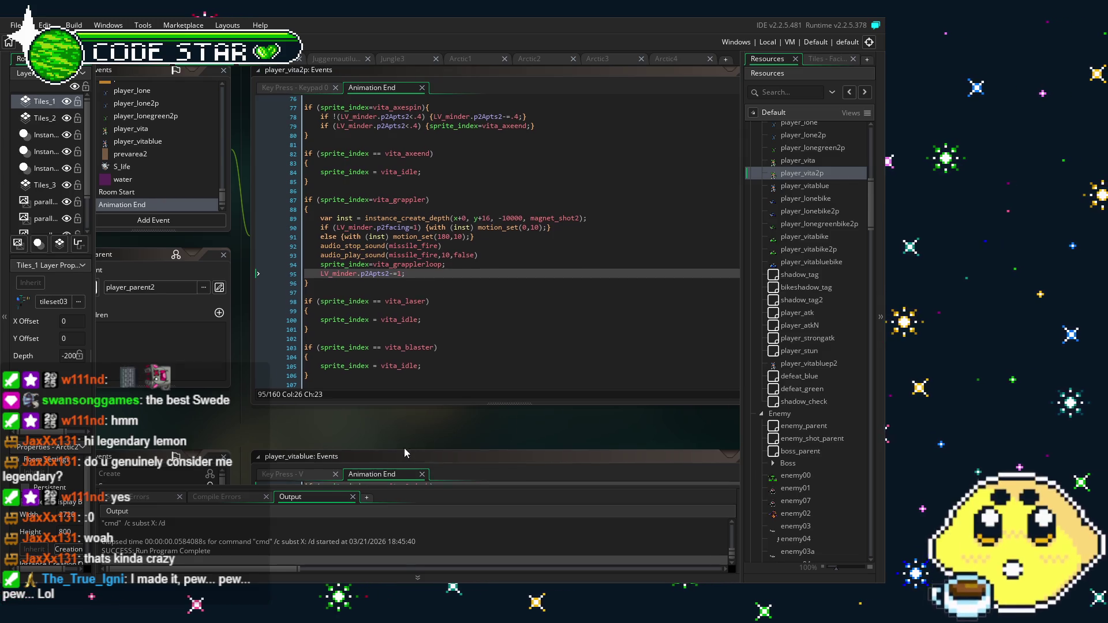
pyautogui.moveTo(404, 453); pyautogui.dragTo(370, 454)
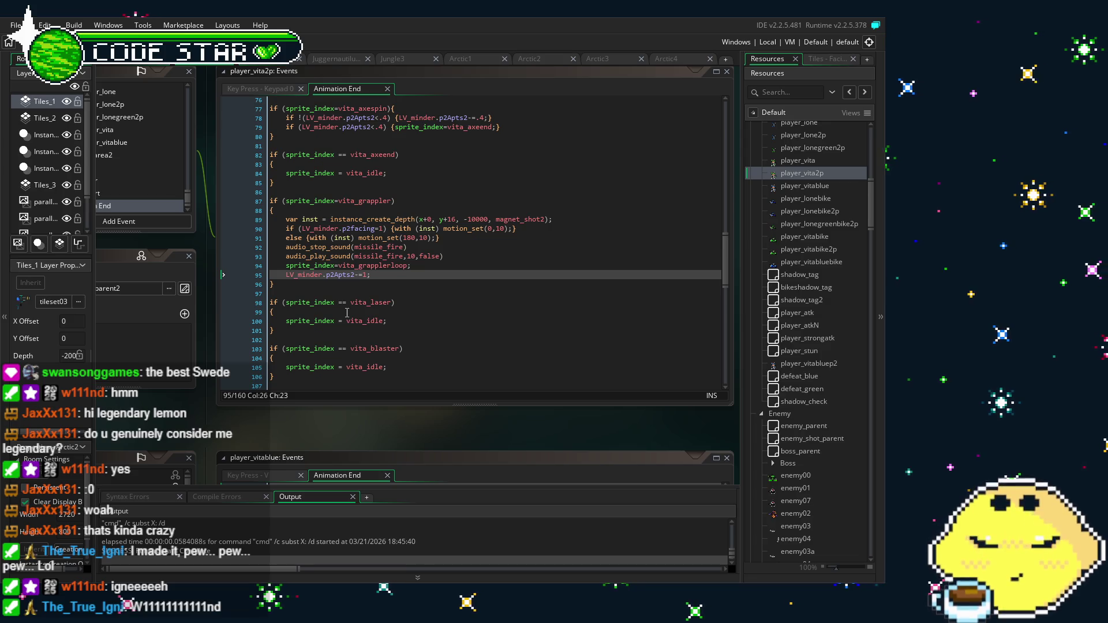
pyautogui.click(409, 306)
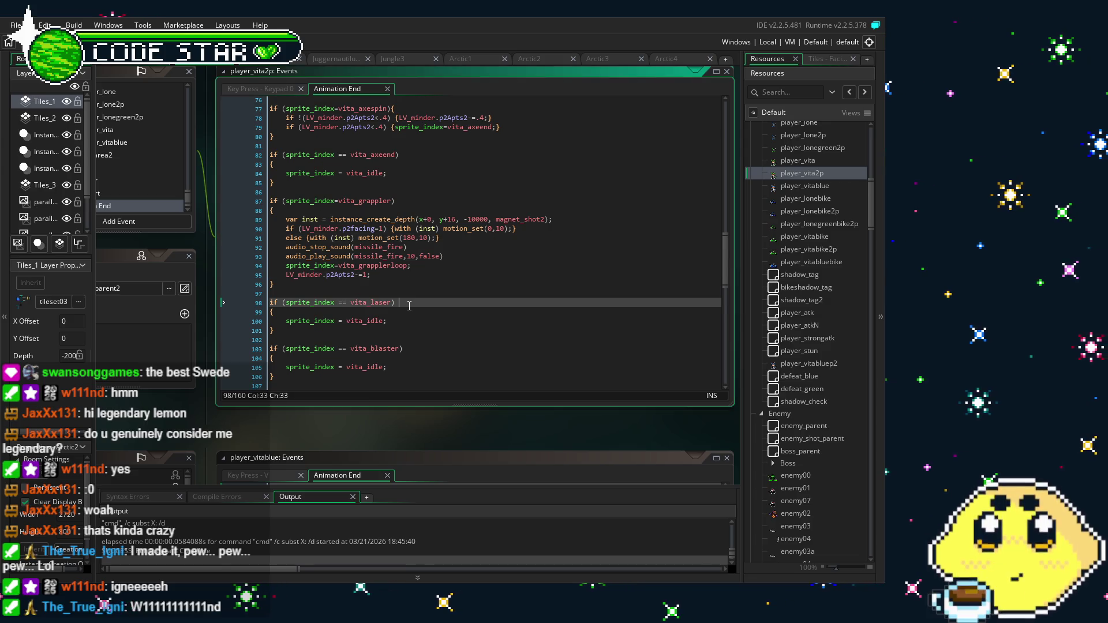
pyautogui.click(430, 340)
pyautogui.scroll(3, 430, 344)
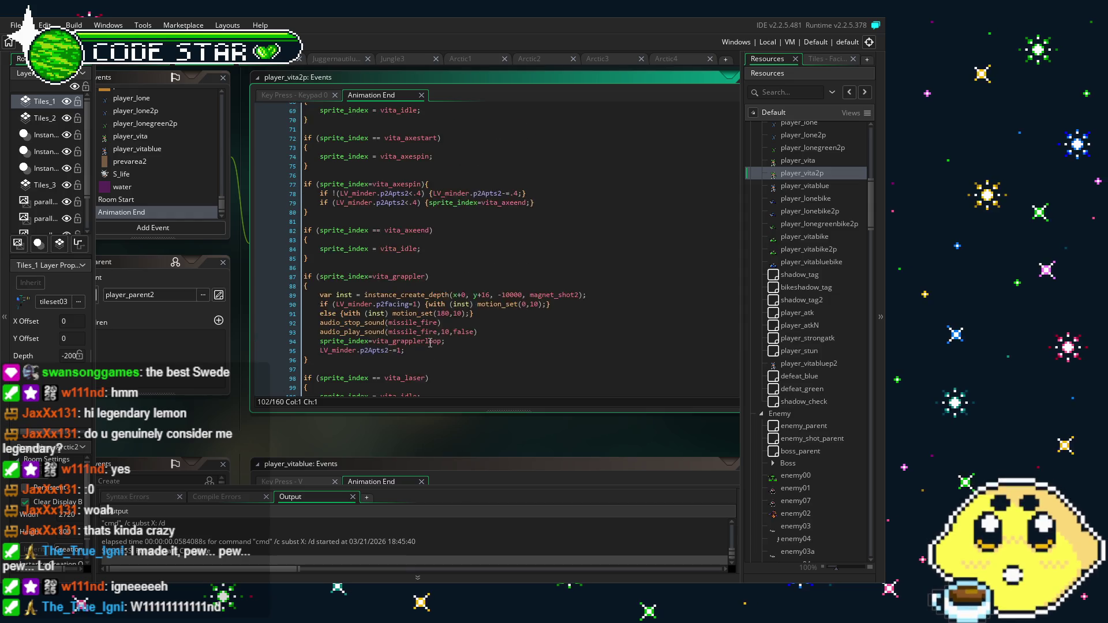
pyautogui.scroll(9, 429, 343)
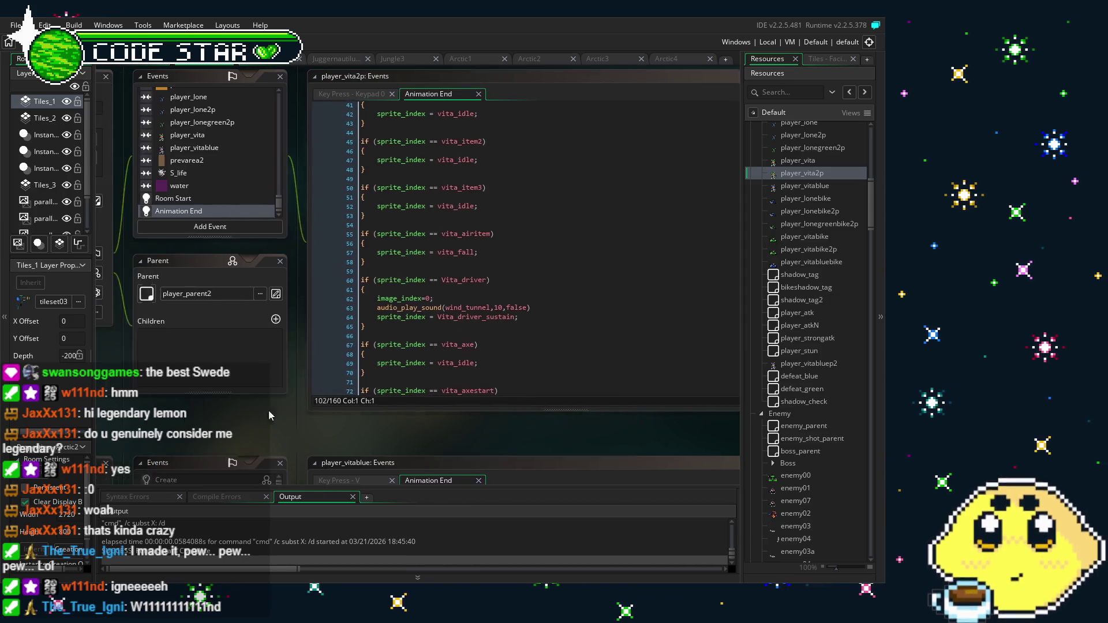
pyautogui.scroll(5, 334, 415)
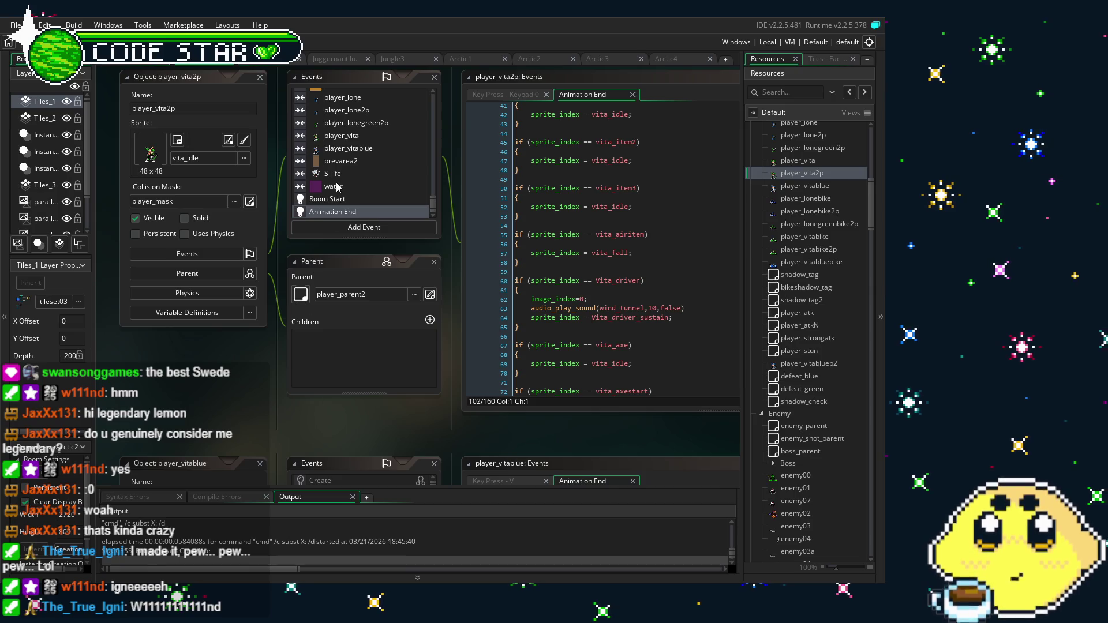
pyautogui.scroll(10, 337, 187)
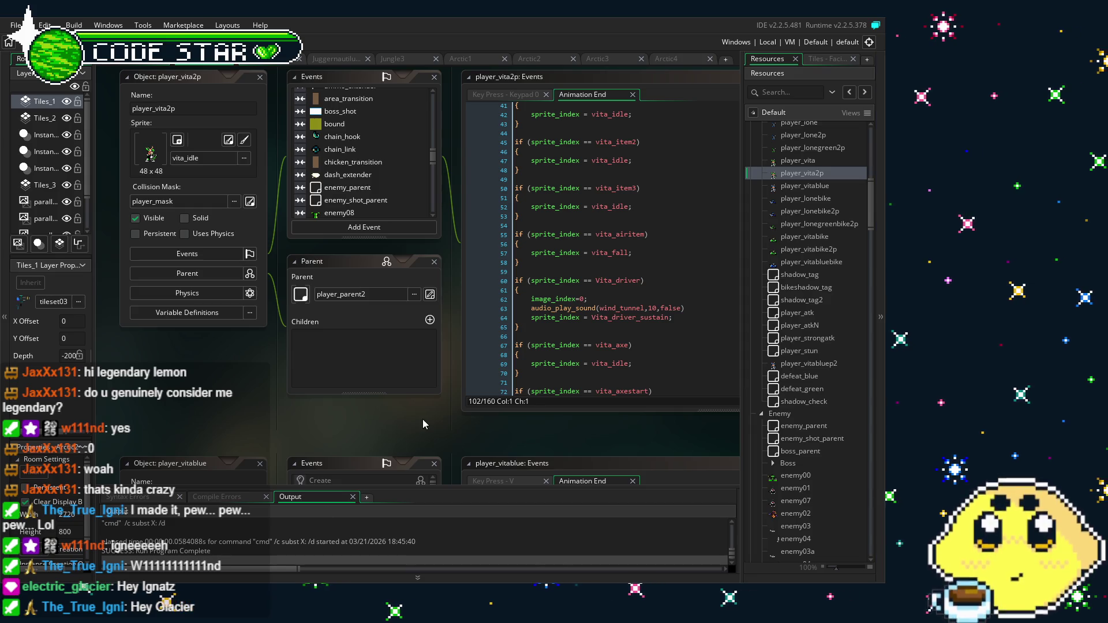
pyautogui.scroll(10, 773, 375)
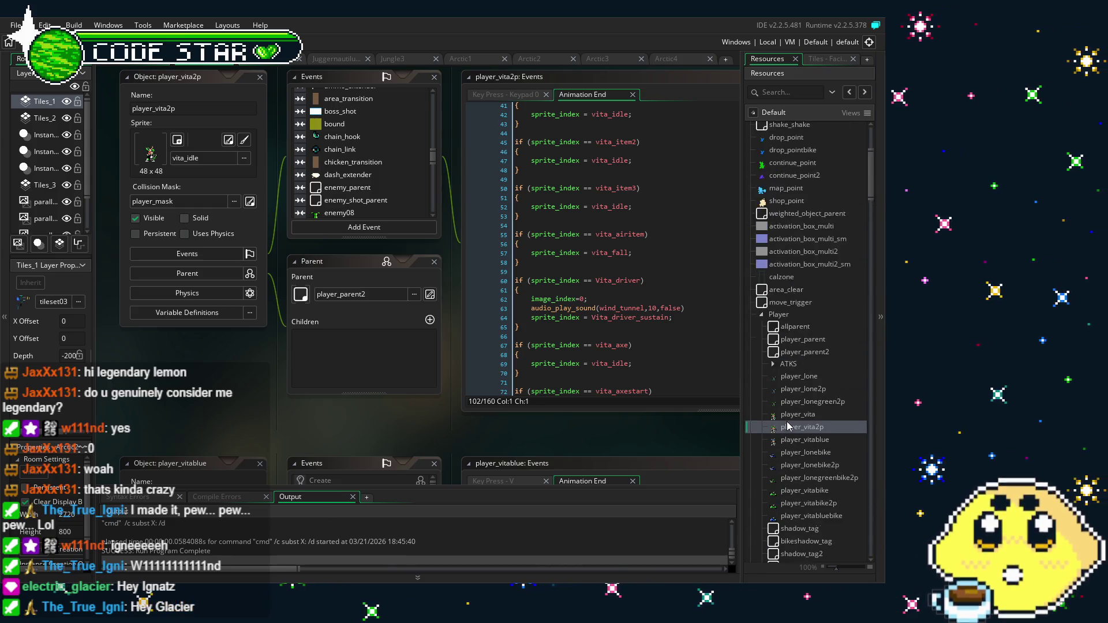
pyautogui.scroll(3, 773, 369)
pyautogui.doubleClick(782, 237)
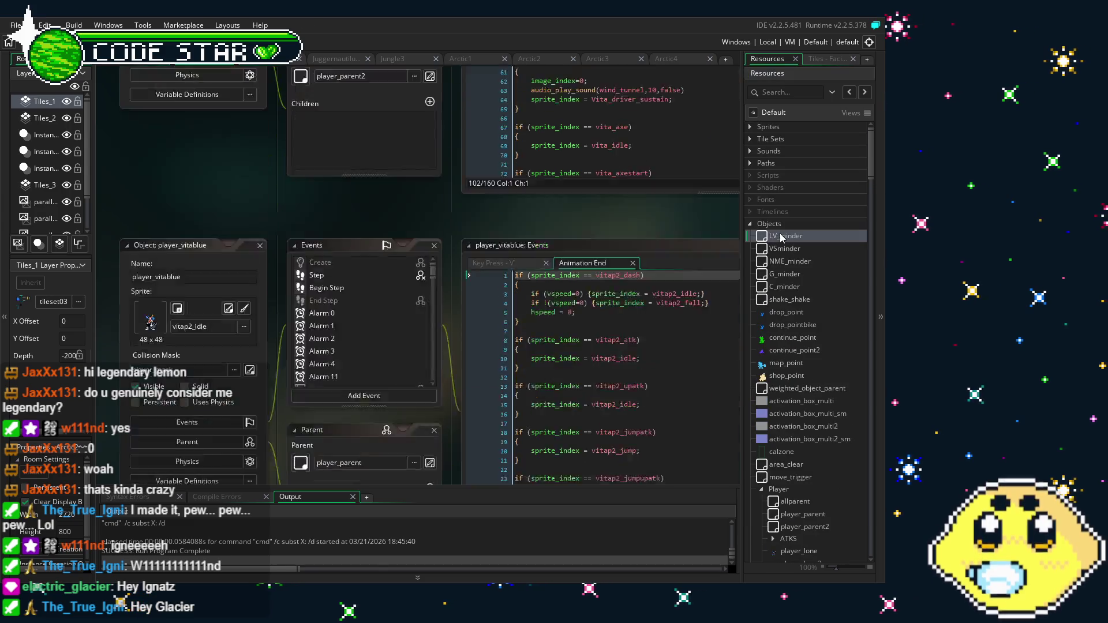
pyautogui.click(346, 167)
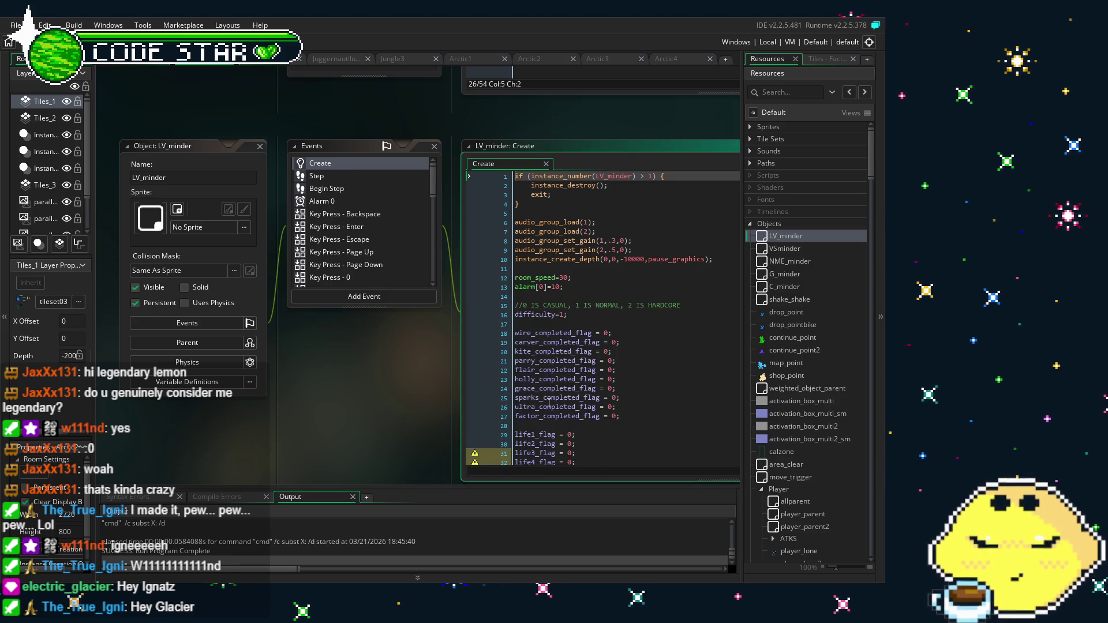
pyautogui.scroll(-5, 548, 404)
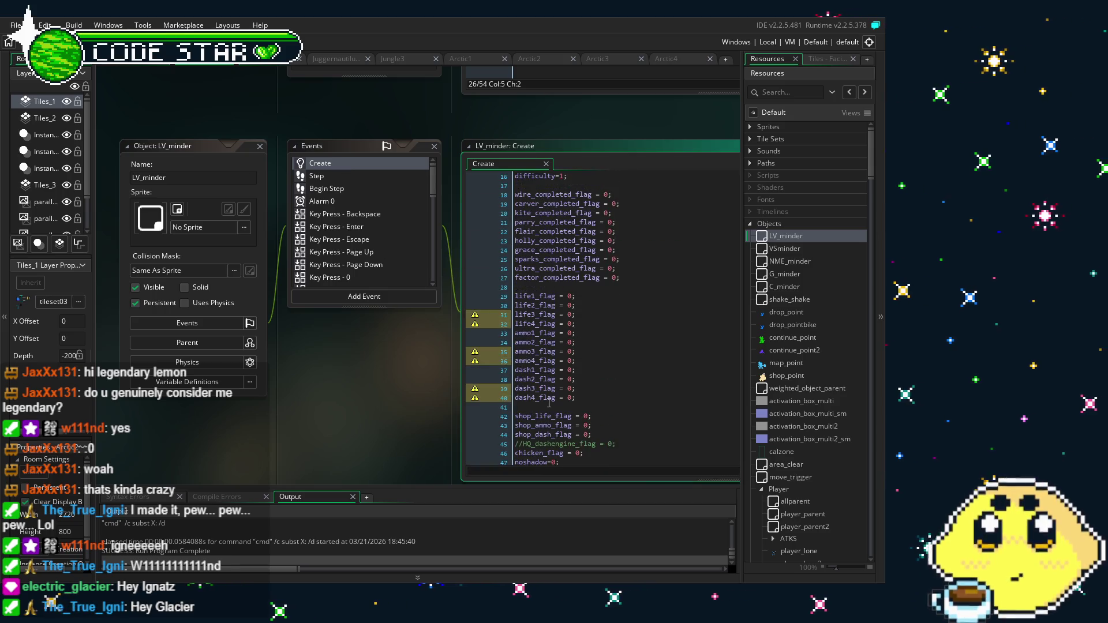
pyautogui.scroll(-19, 549, 402)
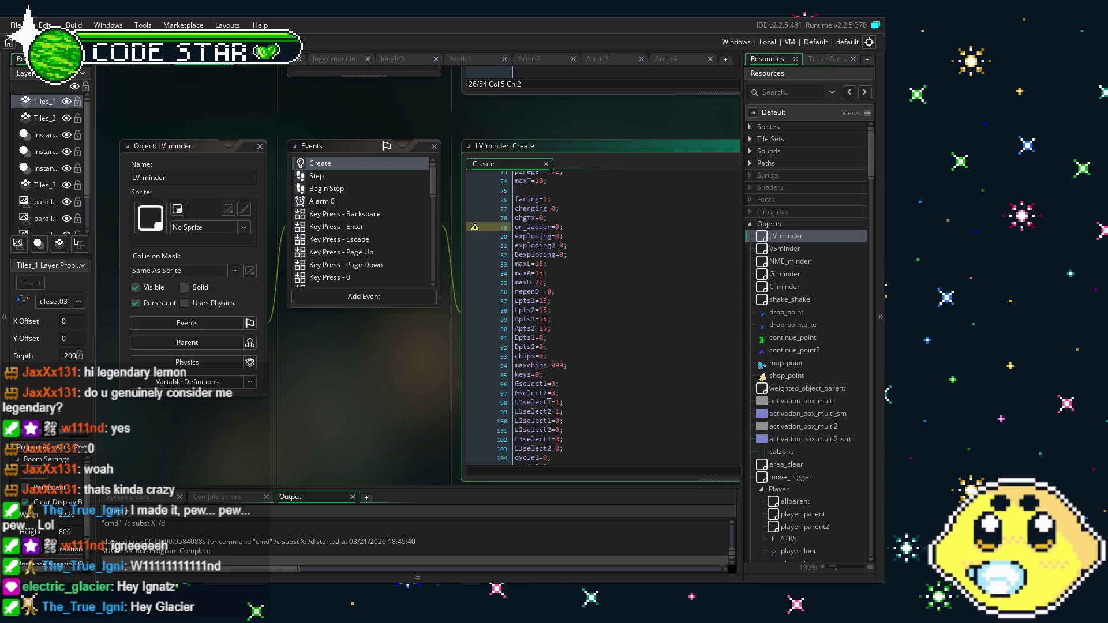
pyautogui.scroll(-2, 549, 402)
pyautogui.hscroll(2, 298, 437)
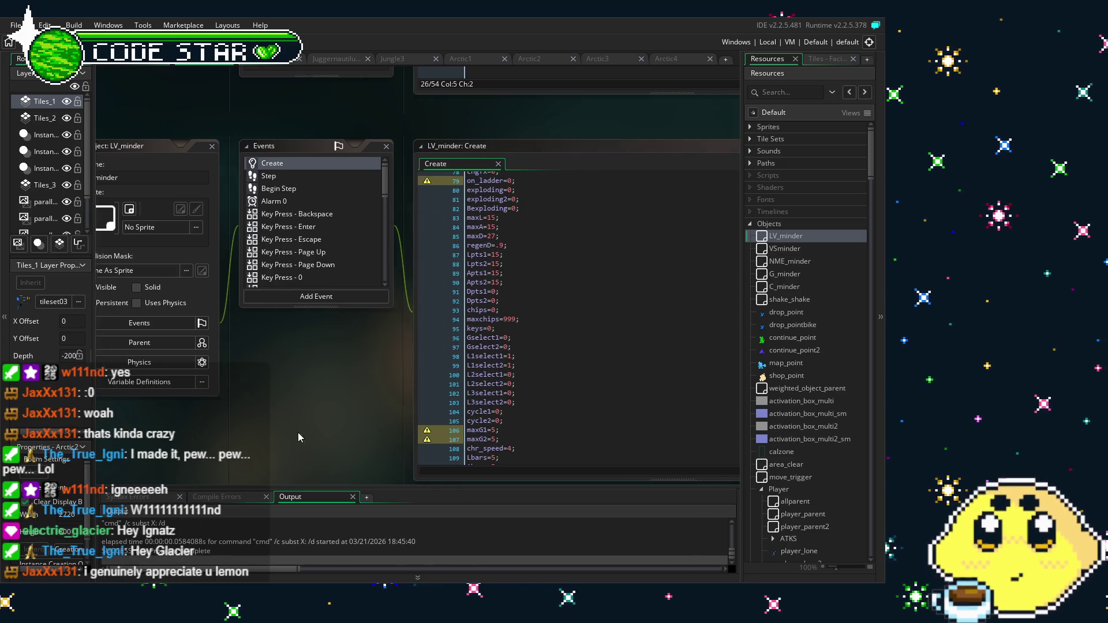
pyautogui.hscroll(2, 298, 437)
pyautogui.scroll(2, 412, 395)
pyautogui.scroll(-2, 413, 396)
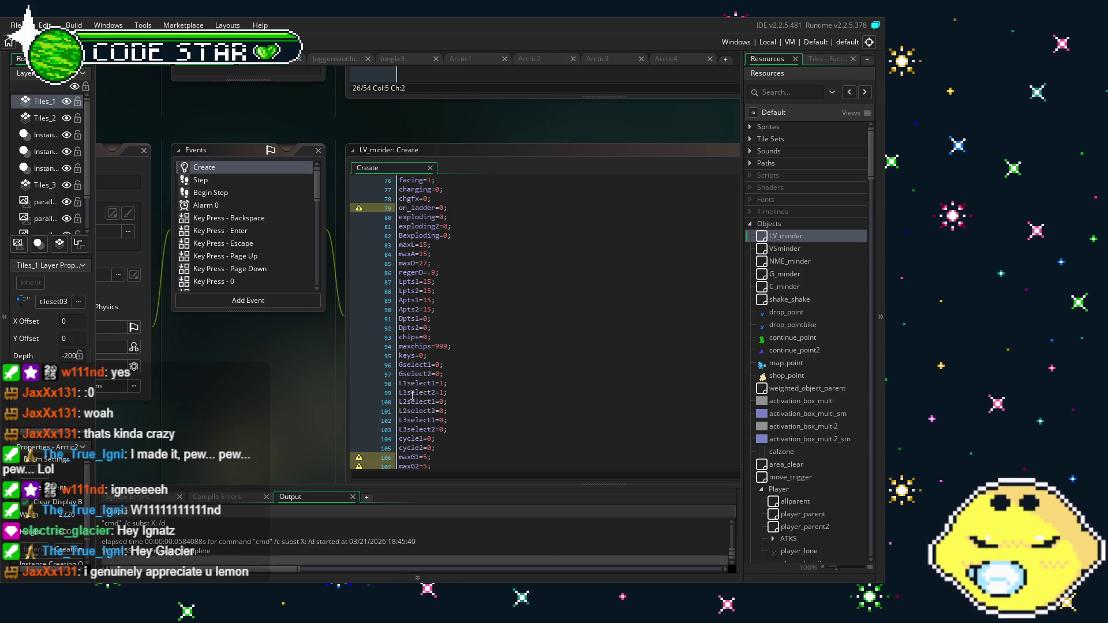
pyautogui.scroll(-3, 412, 396)
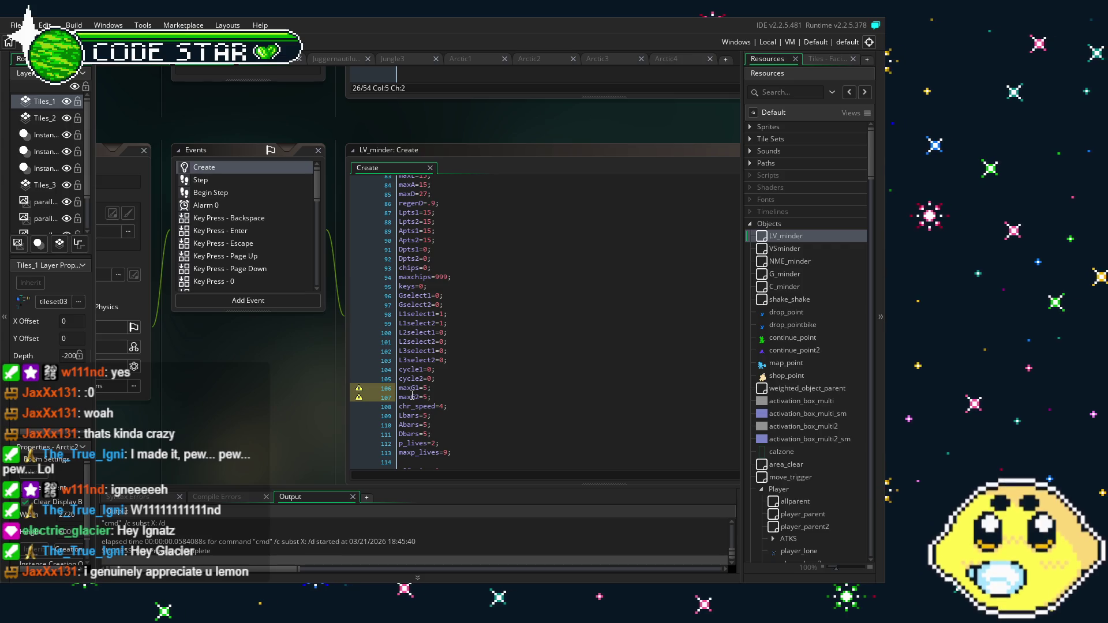
pyautogui.scroll(-2, 413, 396)
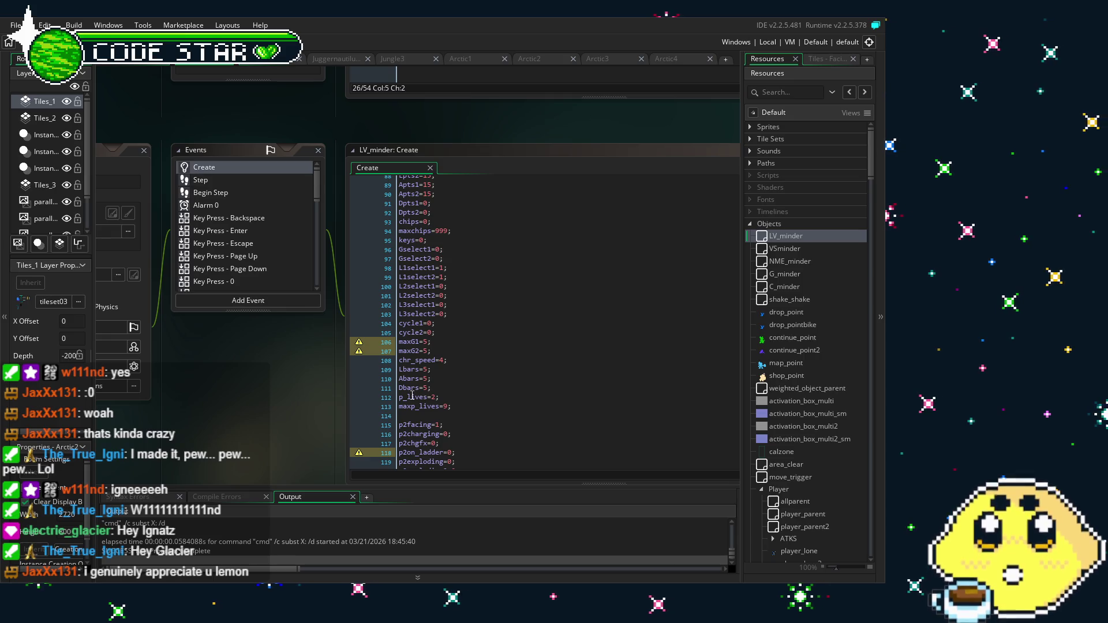
pyautogui.scroll(2, 413, 396)
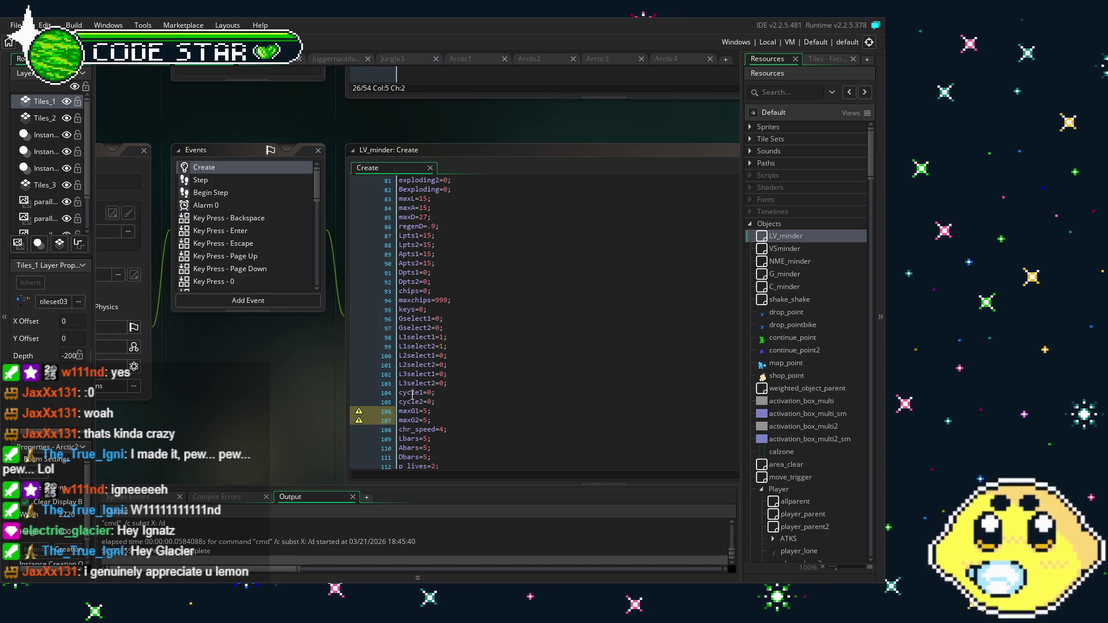
pyautogui.scroll(2, 413, 396)
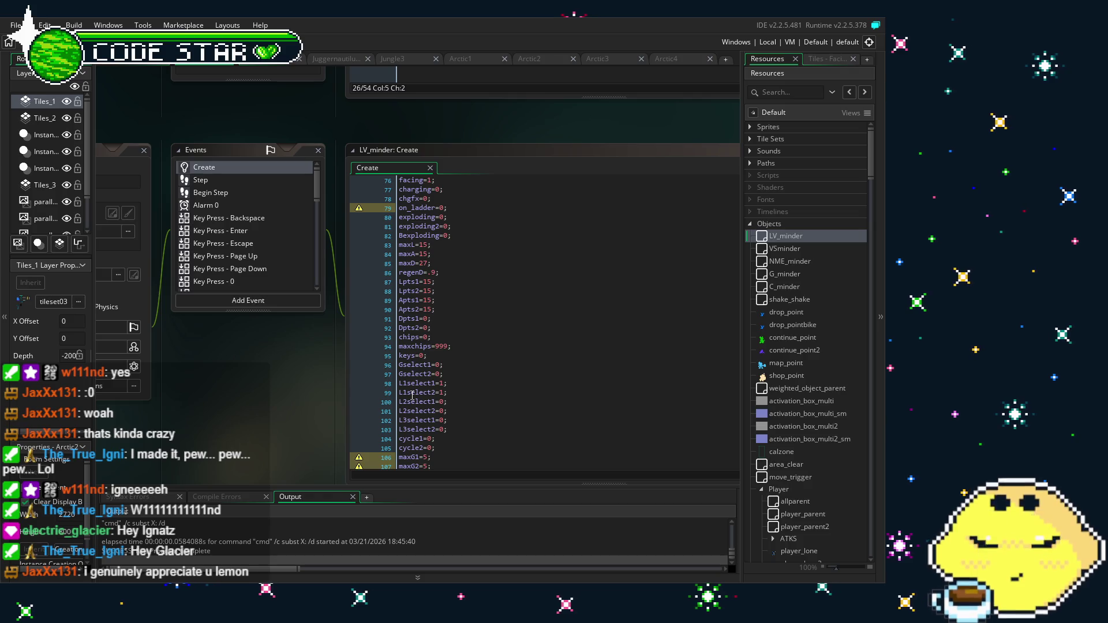
pyautogui.scroll(-3, 412, 396)
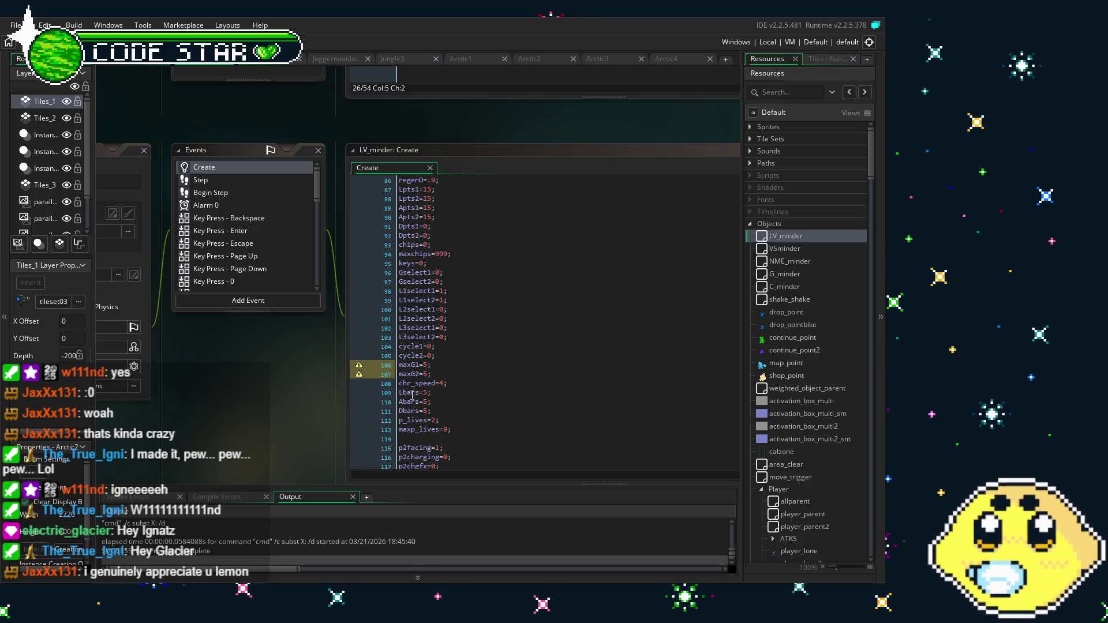
pyautogui.scroll(-6, 412, 396)
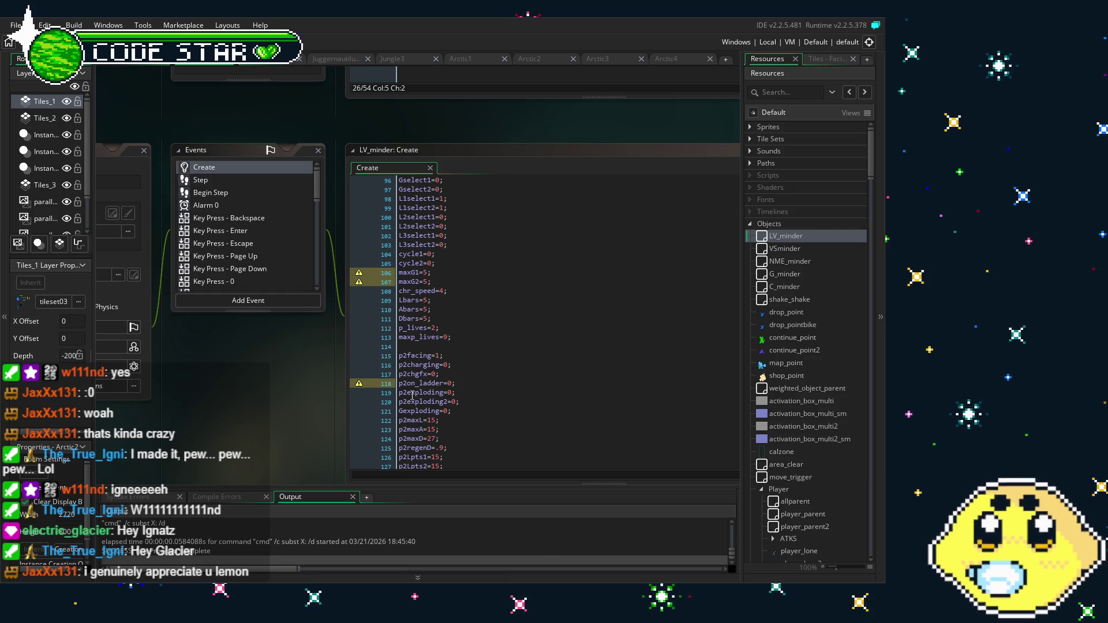
pyautogui.scroll(-2, 412, 396)
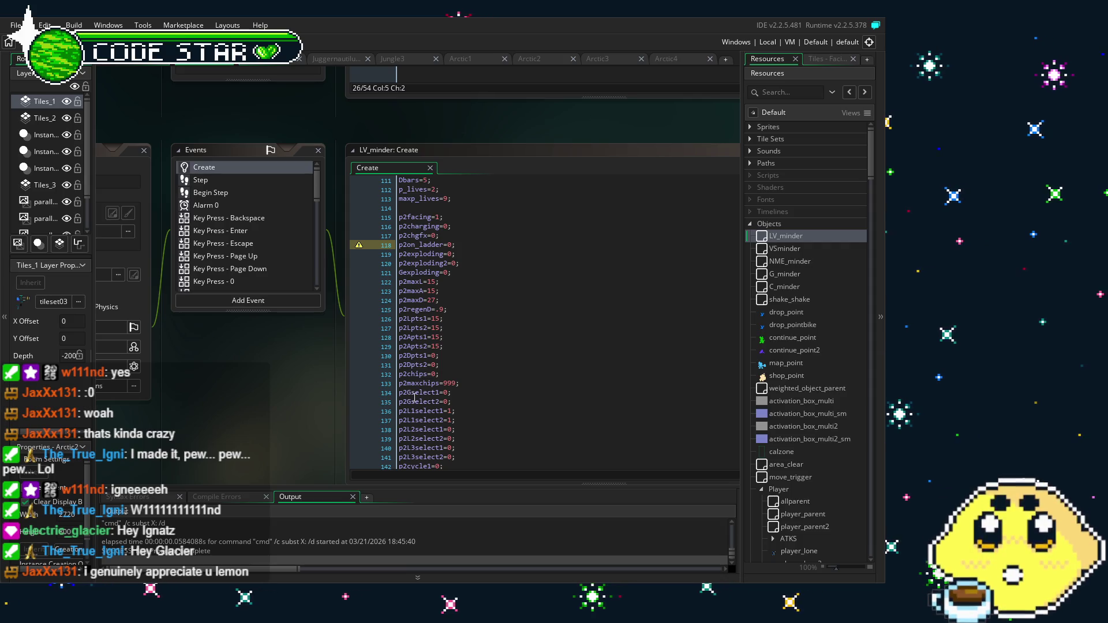
pyautogui.click(414, 397)
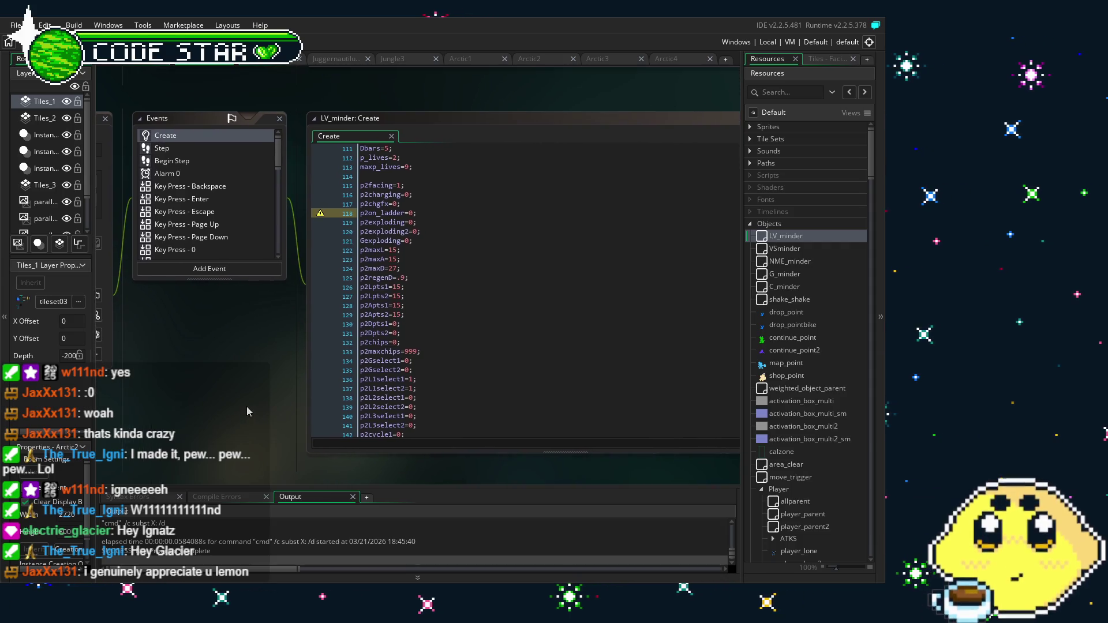
pyautogui.scroll(-3, 448, 397)
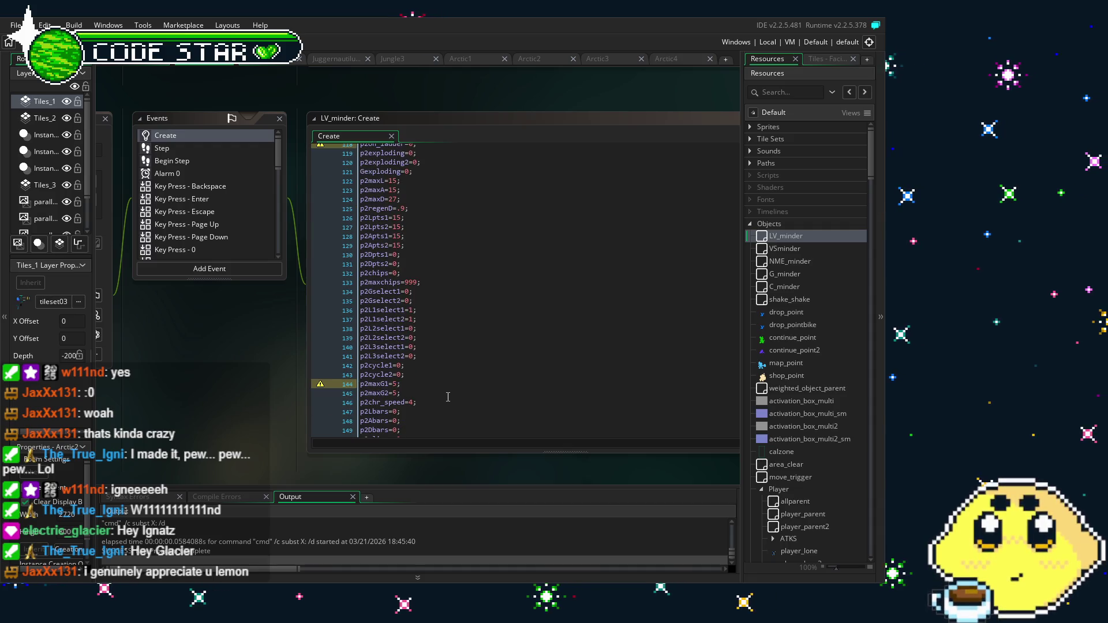
pyautogui.scroll(-2, 448, 397)
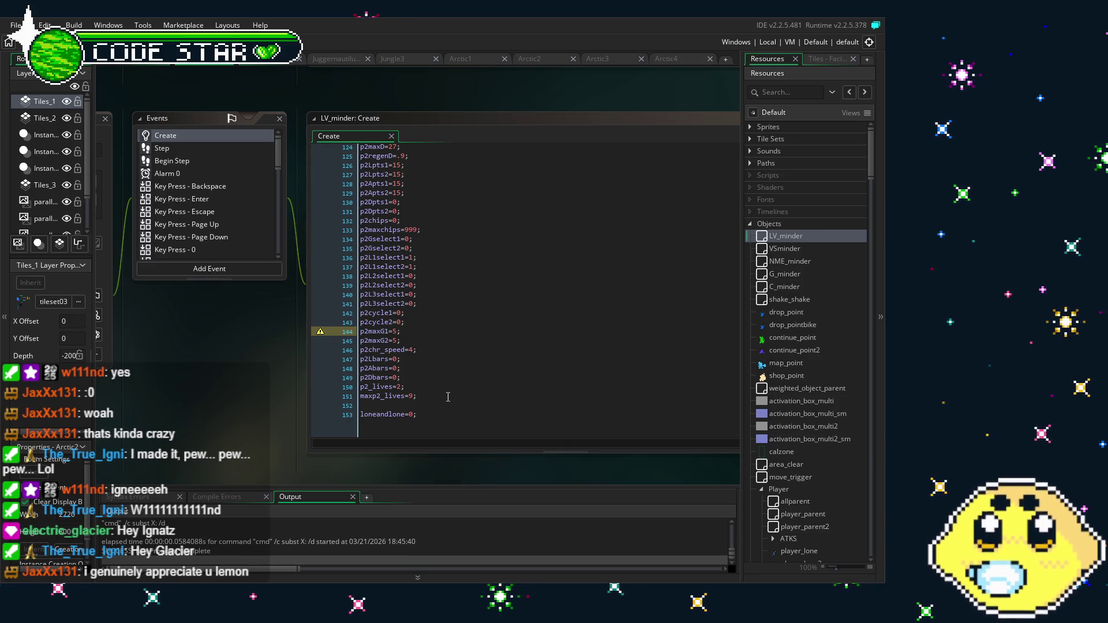
pyautogui.scroll(13, 447, 397)
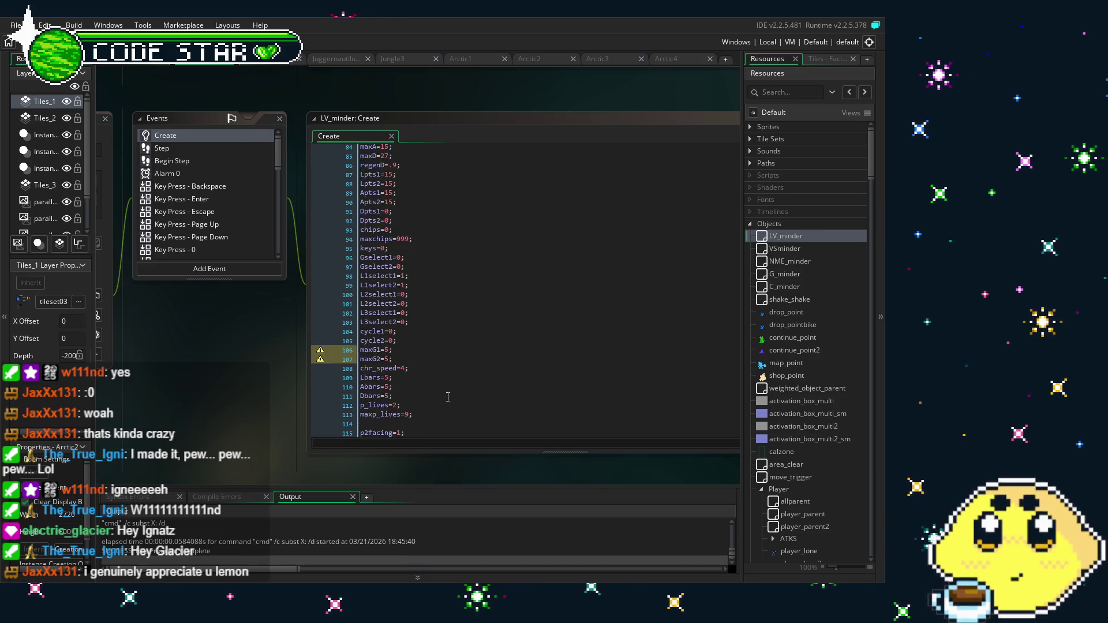
pyautogui.scroll(10, 448, 397)
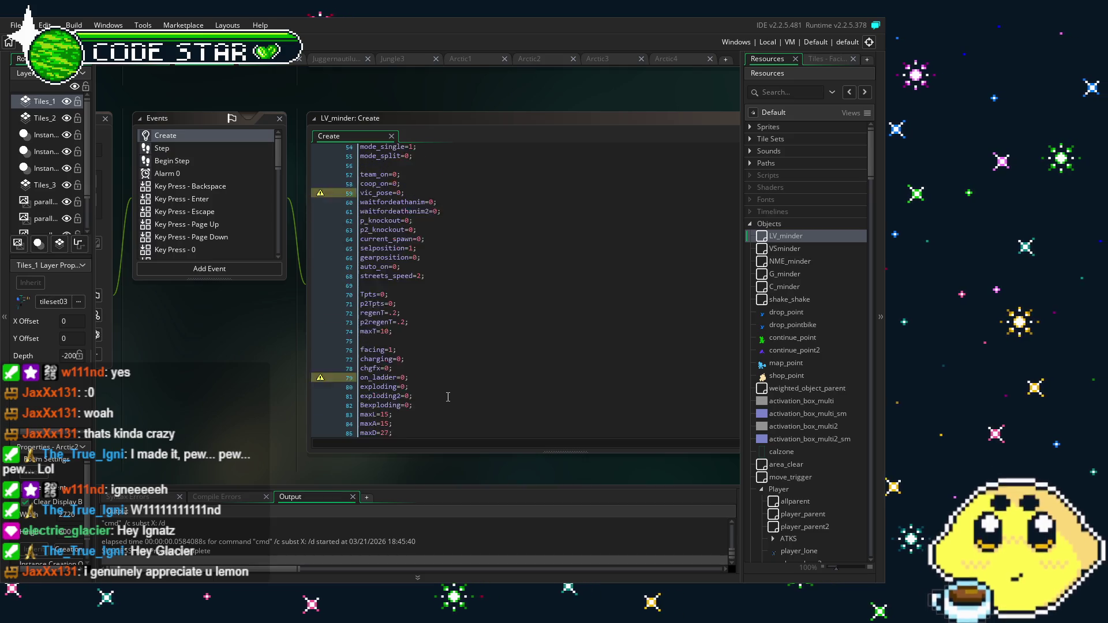
pyautogui.scroll(8, 448, 397)
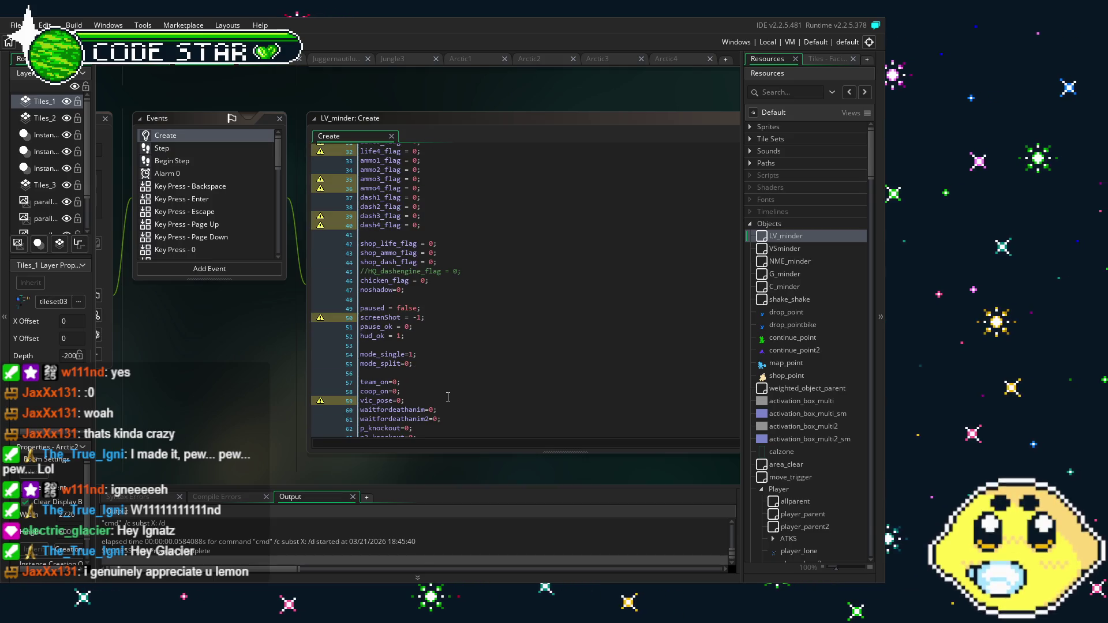
pyautogui.scroll(-8, 448, 397)
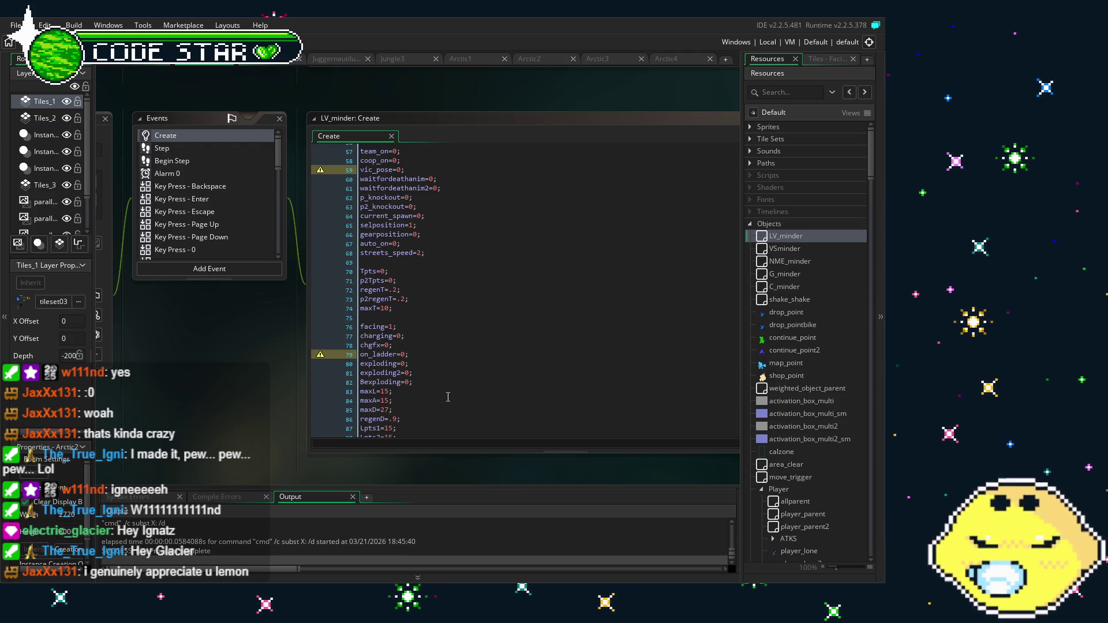
pyautogui.scroll(-2, 447, 397)
pyautogui.scroll(-2, 448, 397)
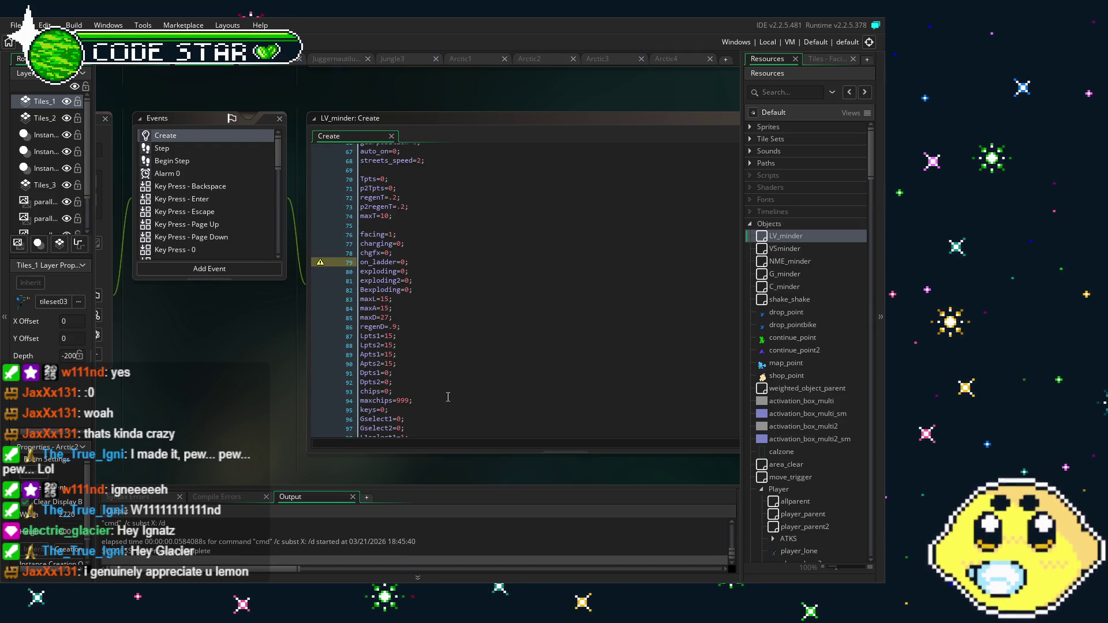
pyautogui.scroll(-1, 448, 397)
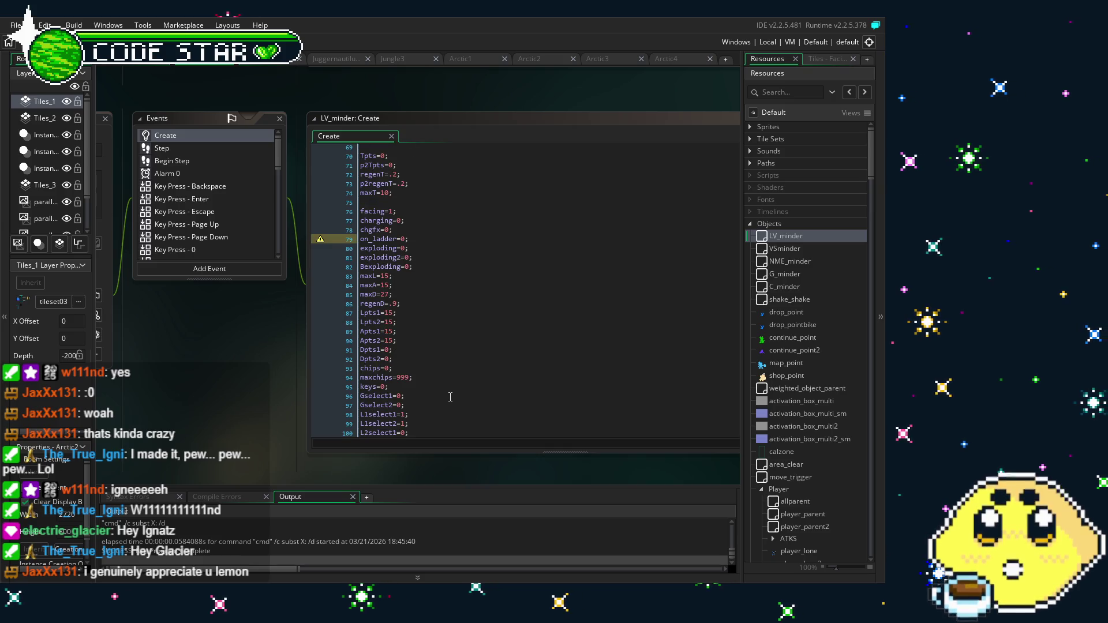
pyautogui.scroll(-1, 450, 397)
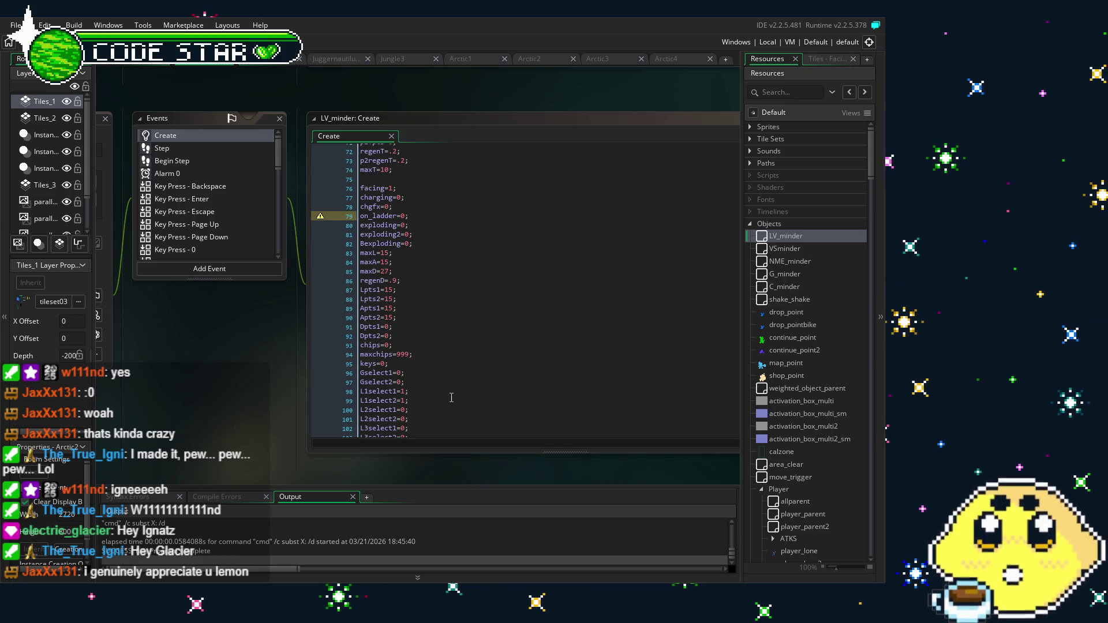
pyautogui.scroll(-2, 451, 398)
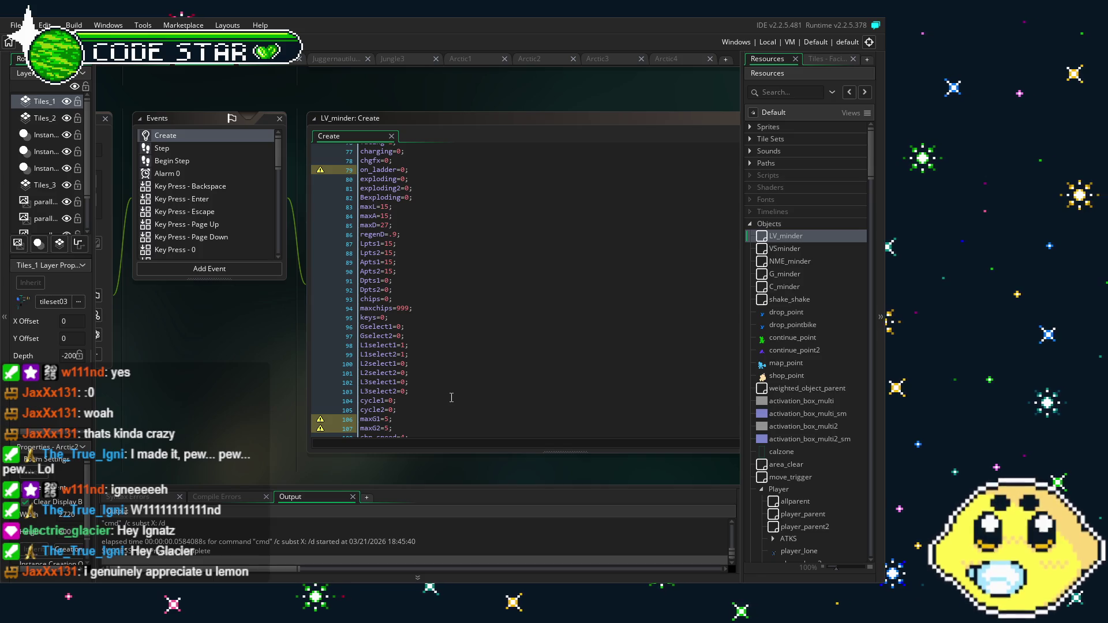
pyautogui.scroll(-3, 451, 397)
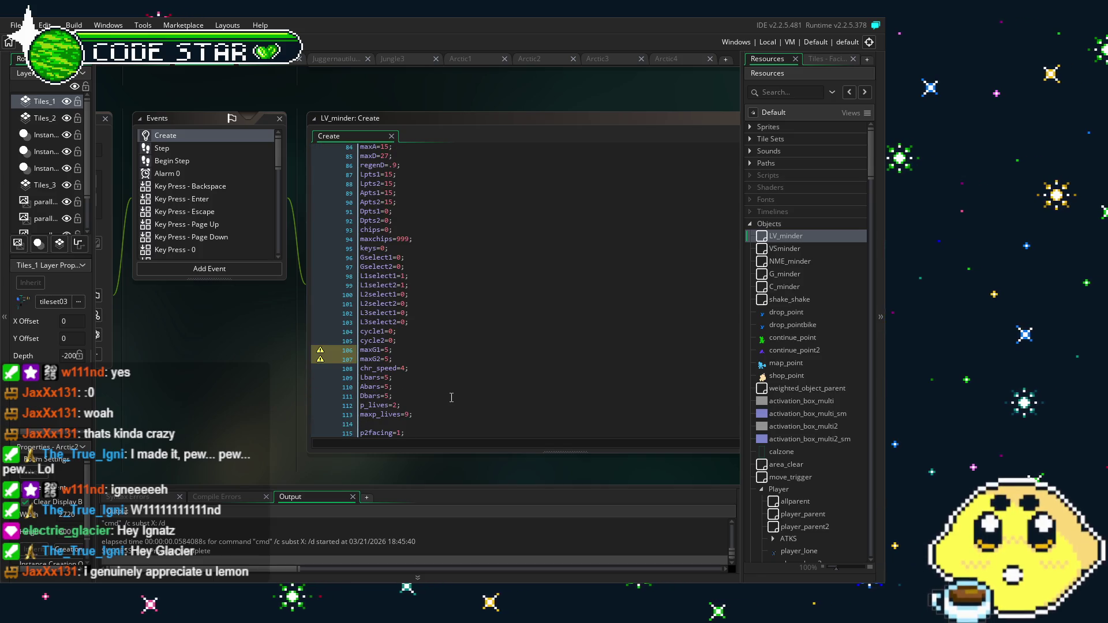
pyautogui.scroll(-13, 395, 406)
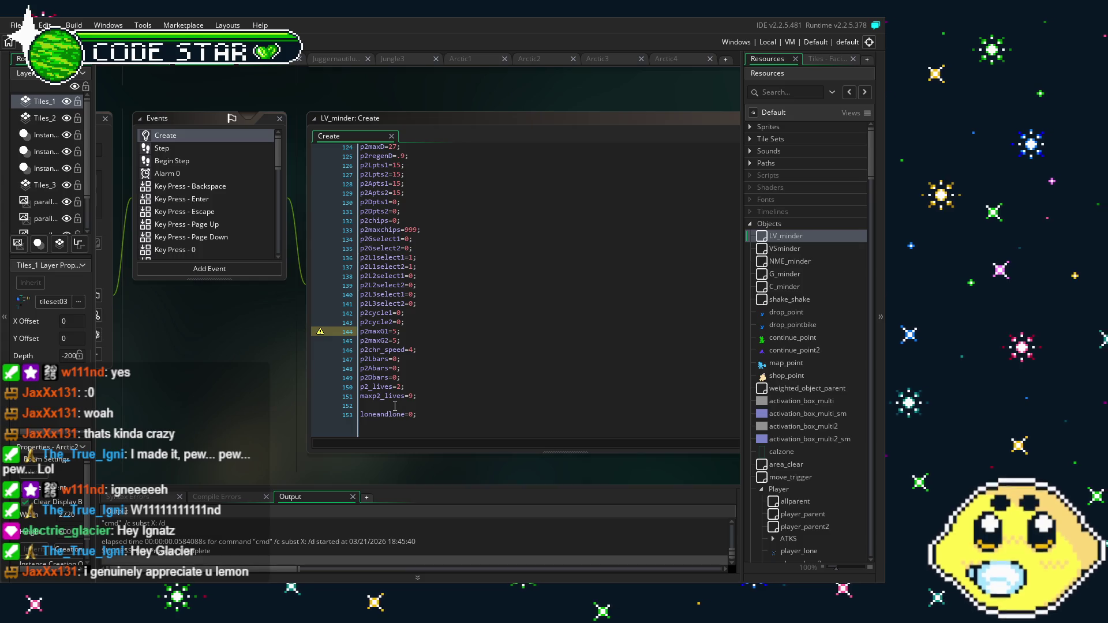
pyautogui.click(400, 358)
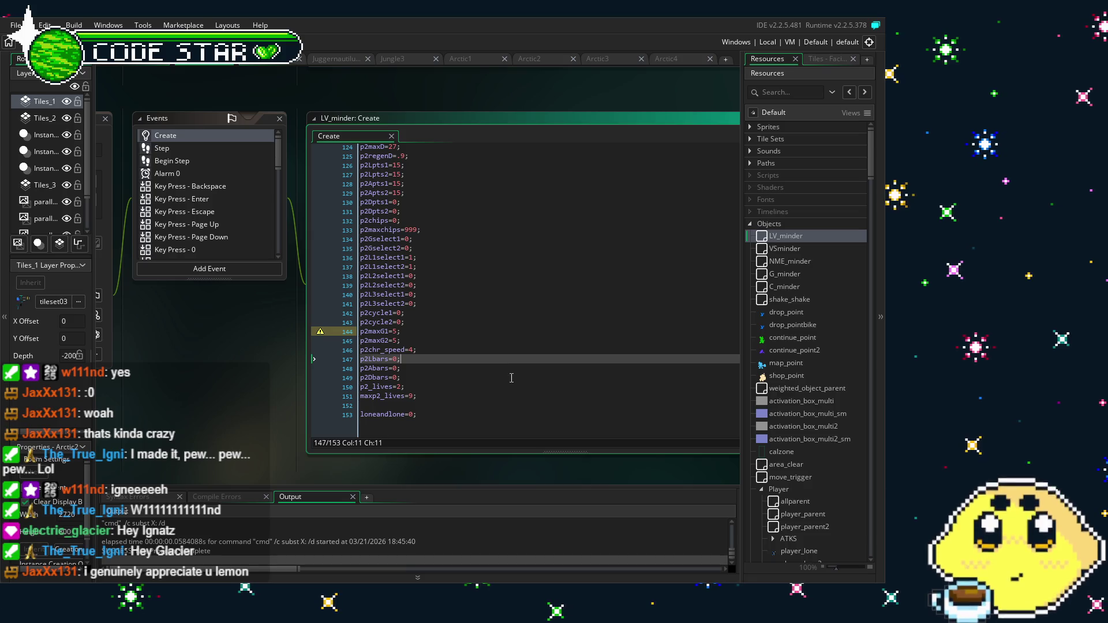
pyautogui.write('1')
# Change p2Lbars, p2Abars and p2Dbars on lines 147–149 to 5, save, and run with F5
pyautogui.press('Left')
pyautogui.press('BackSpace')
pyautogui.write('5')
pyautogui.press('Down')
pyautogui.press('BackSpace')
pyautogui.write('5')
pyautogui.press('Down')
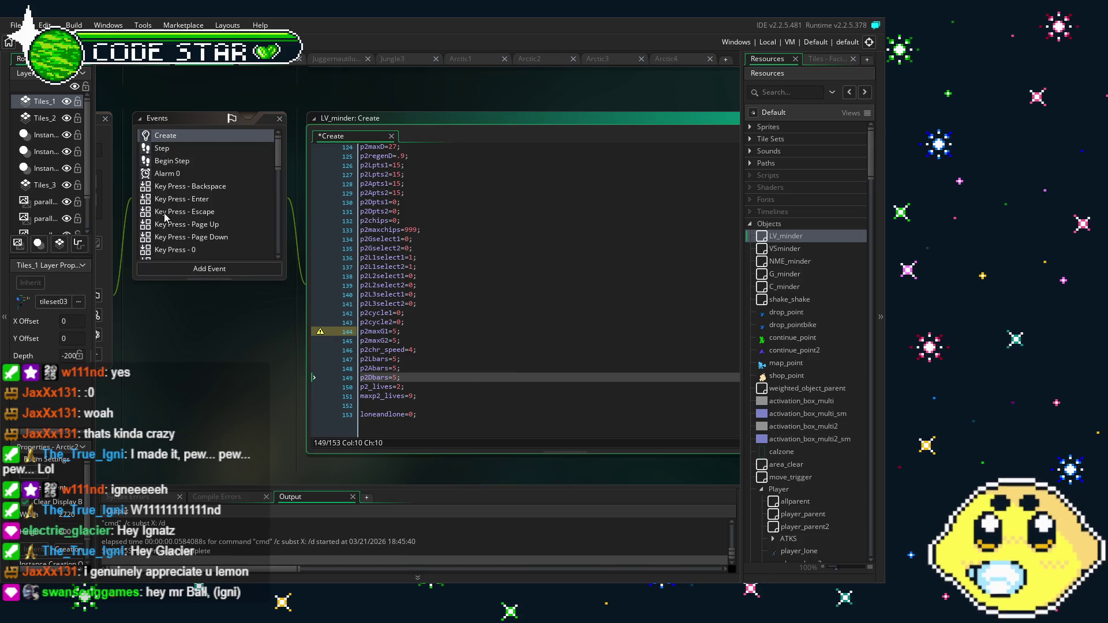
pyautogui.hotkey('ctrl', 's')
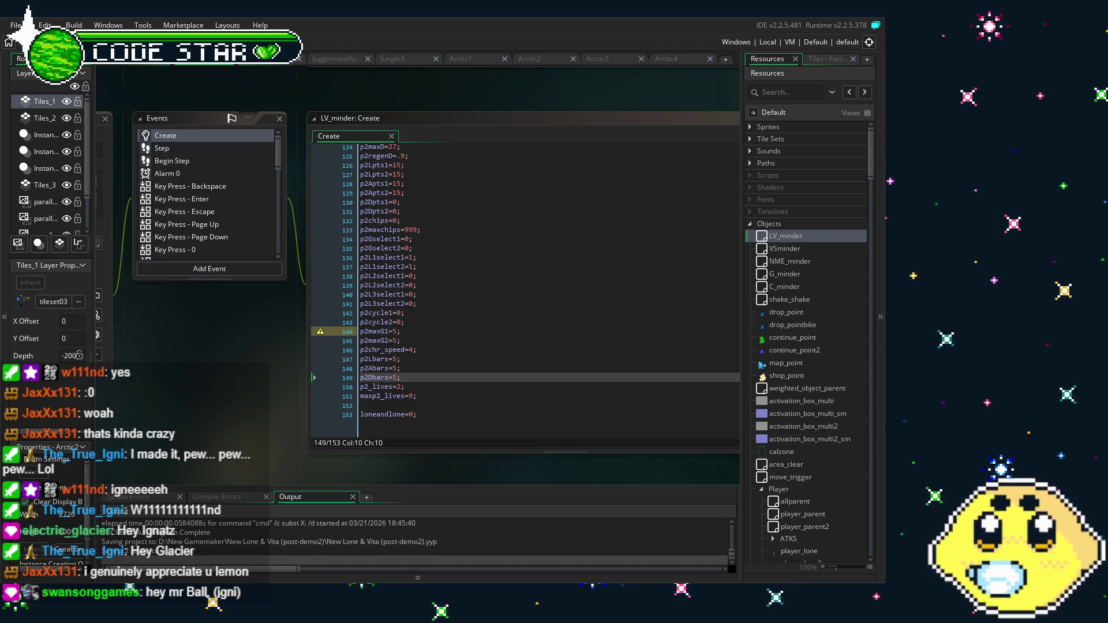
pyautogui.press('F5')
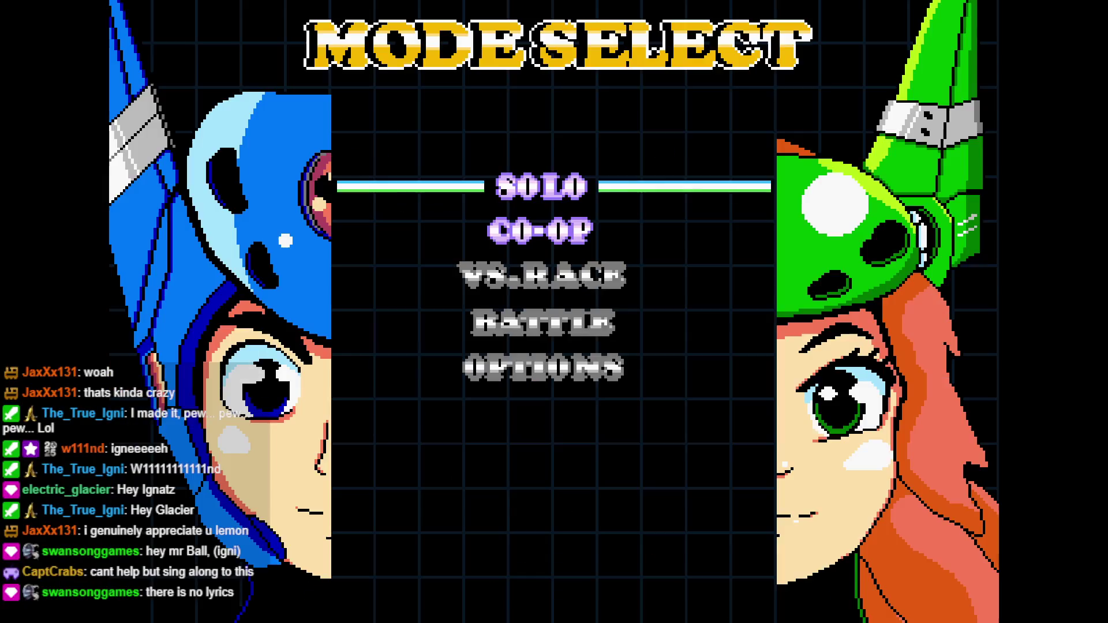
# Leave Solo play, skip the logos and title, and start CO-OP from Mode Select
pyautogui.press('Return')
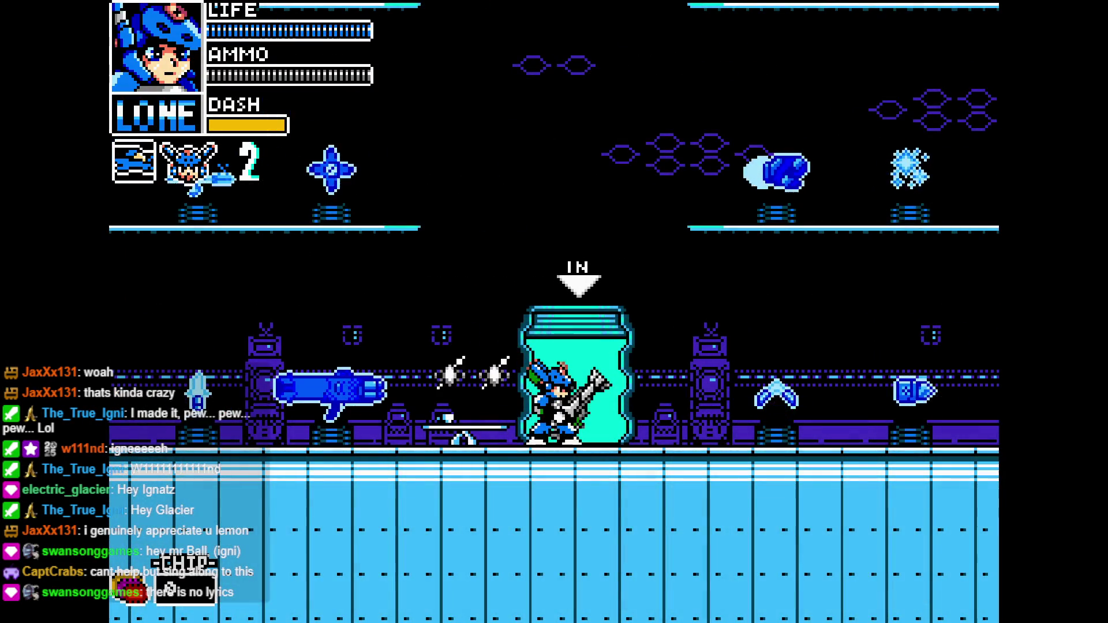
pyautogui.press('Up')
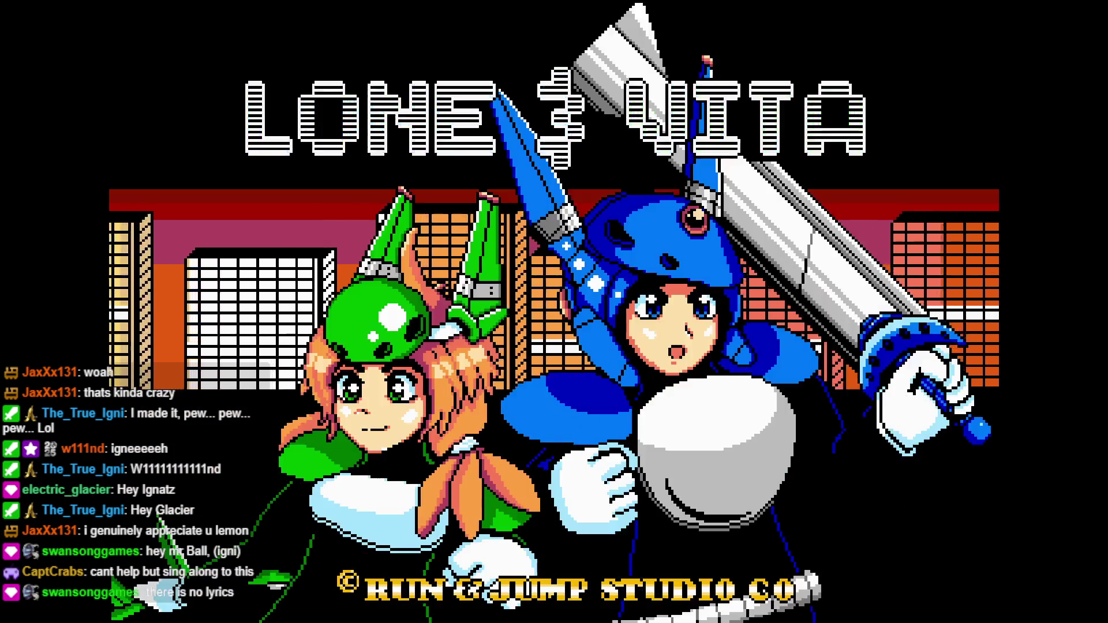
pyautogui.press('Return')
pyautogui.press('Down')
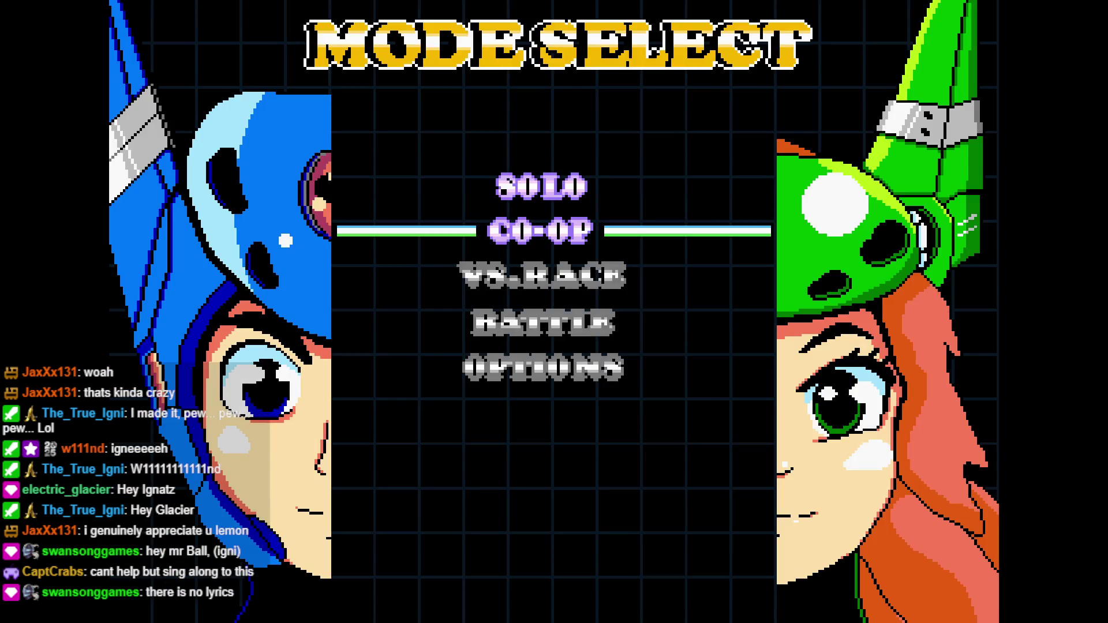
pyautogui.press('Return')
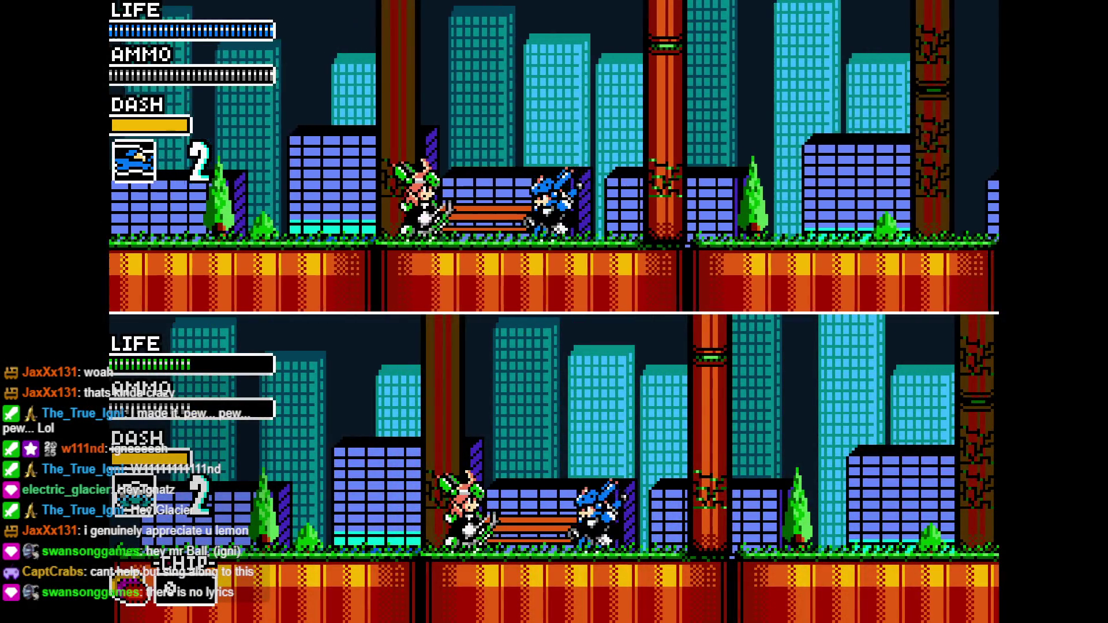
# Walk the blue character right through the co-op level, then quit the game with Escape
pyautogui.press('Right')
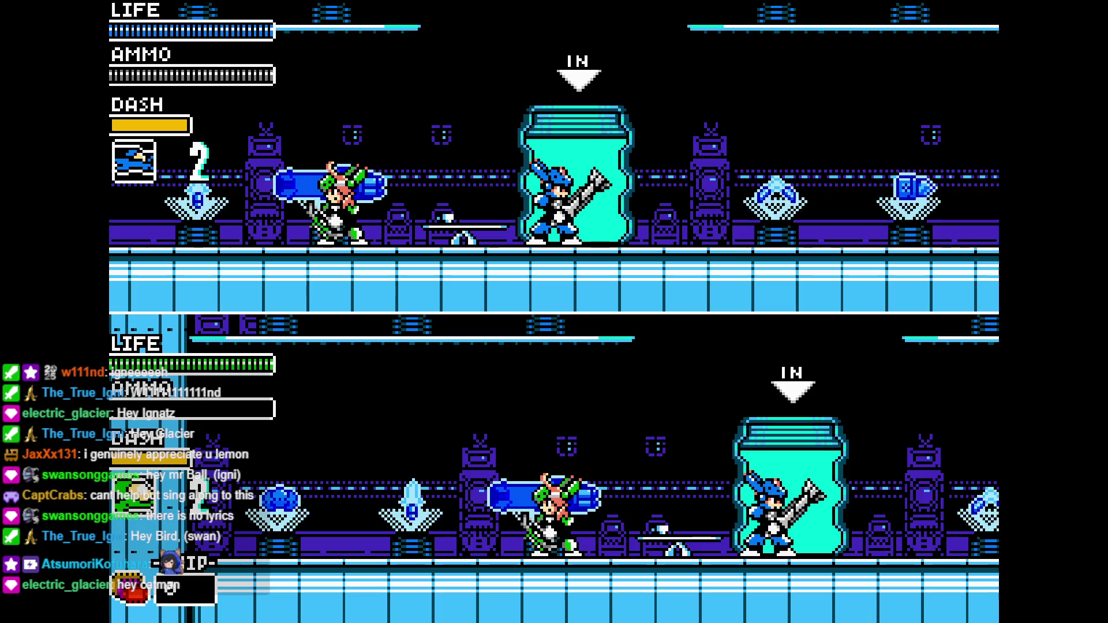
pyautogui.press('Escape')
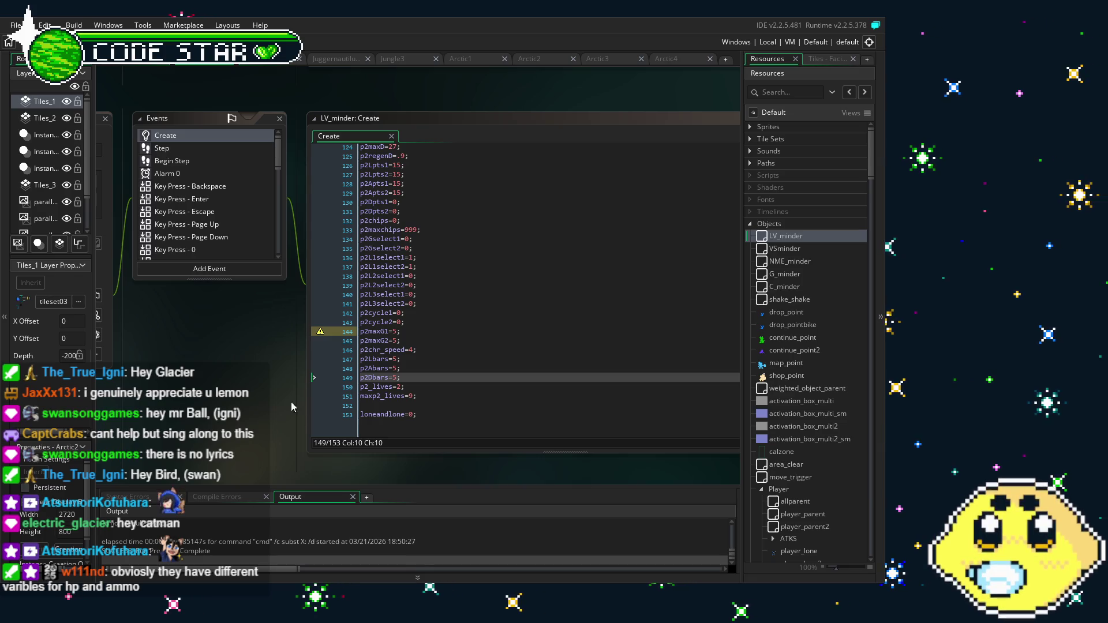
pyautogui.scroll(2, 249, 401)
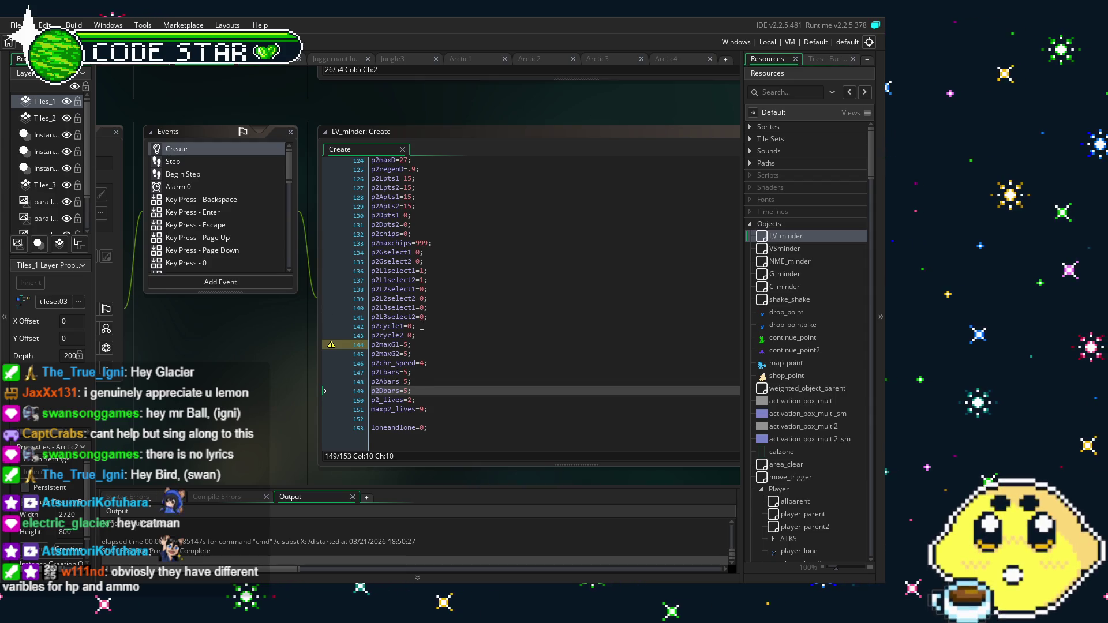
pyautogui.scroll(3, 422, 326)
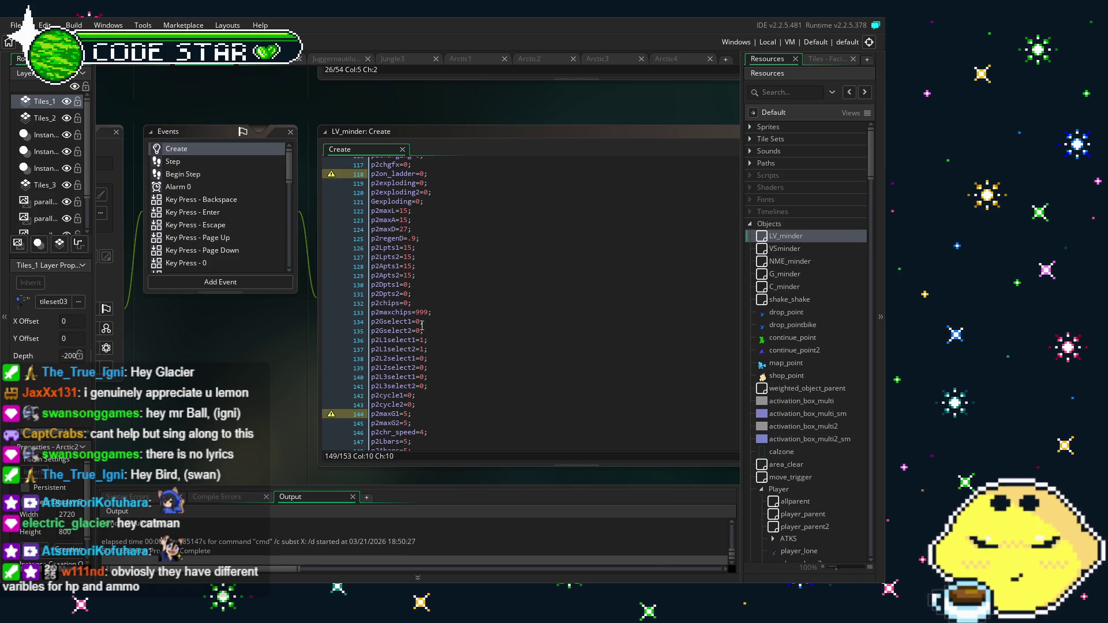
pyautogui.scroll(3, 421, 325)
pyautogui.scroll(2, 422, 325)
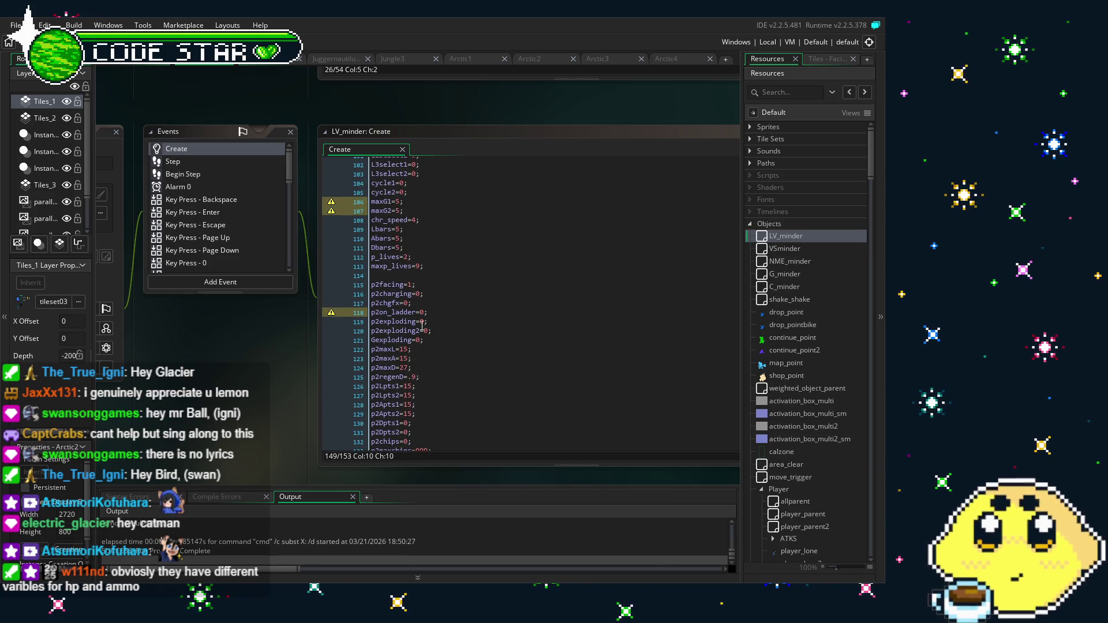
pyautogui.scroll(3, 422, 325)
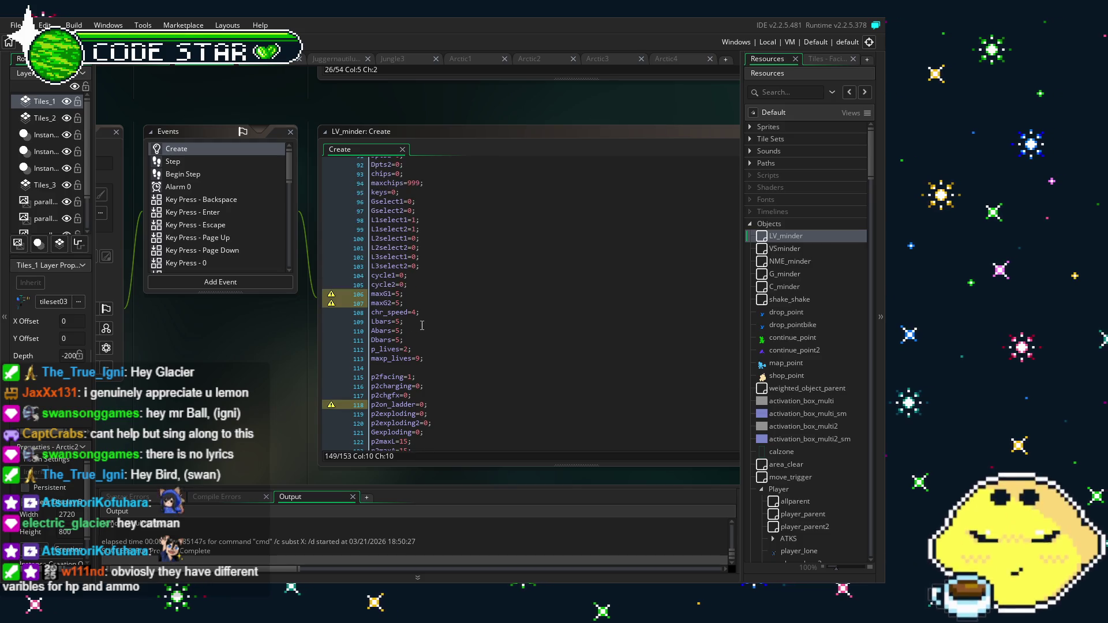
pyautogui.scroll(3, 422, 325)
pyautogui.scroll(3, 422, 325)
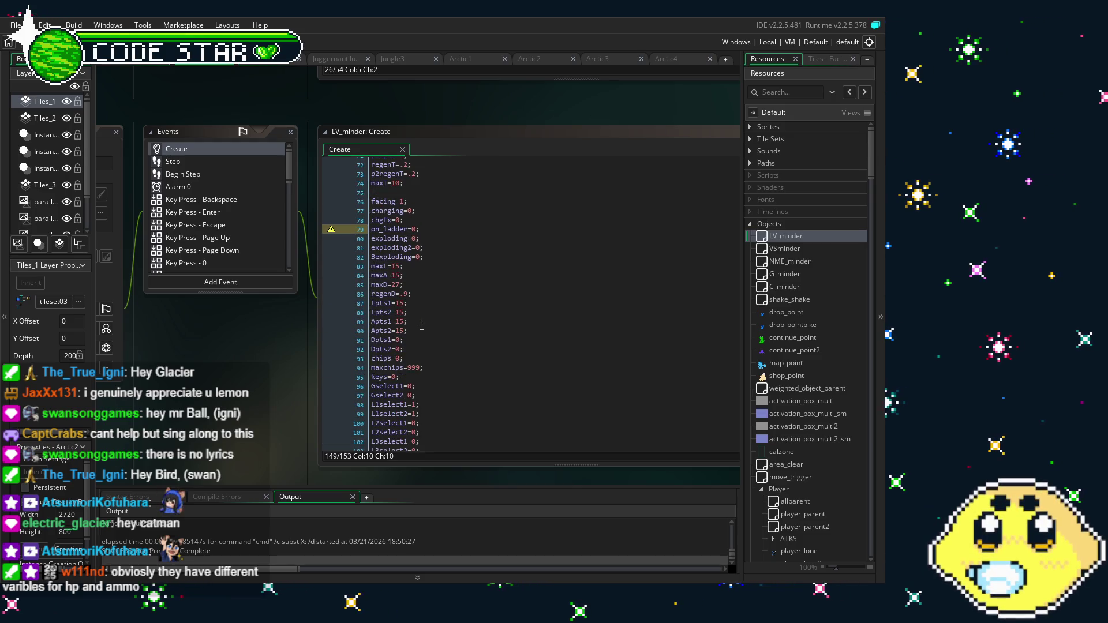
pyautogui.scroll(-2, 422, 326)
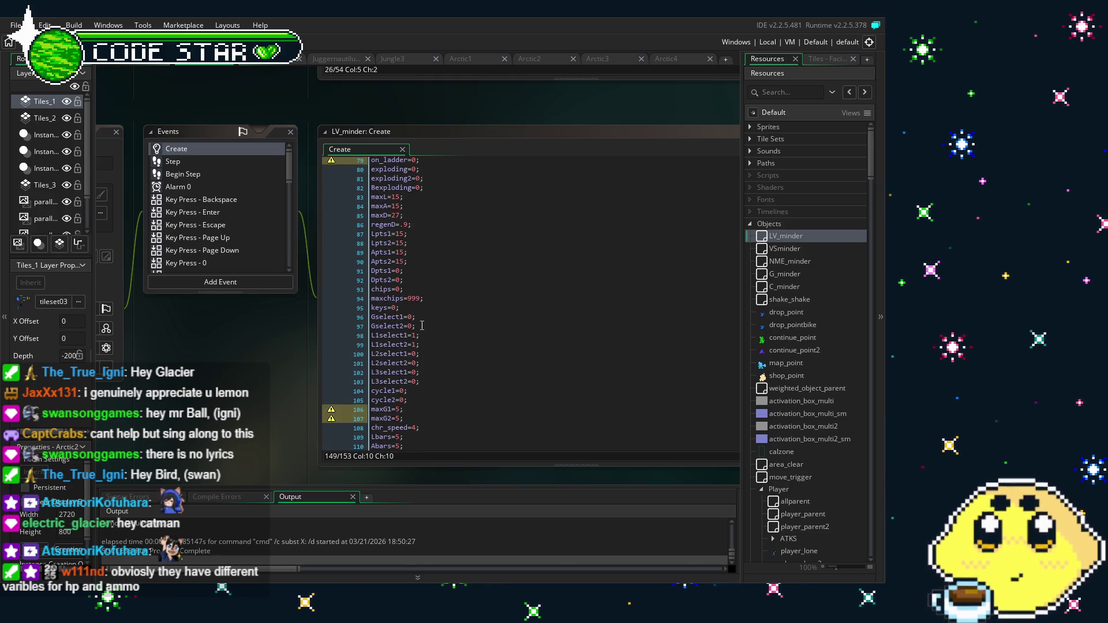
pyautogui.scroll(-4, 422, 325)
pyautogui.scroll(-3, 422, 326)
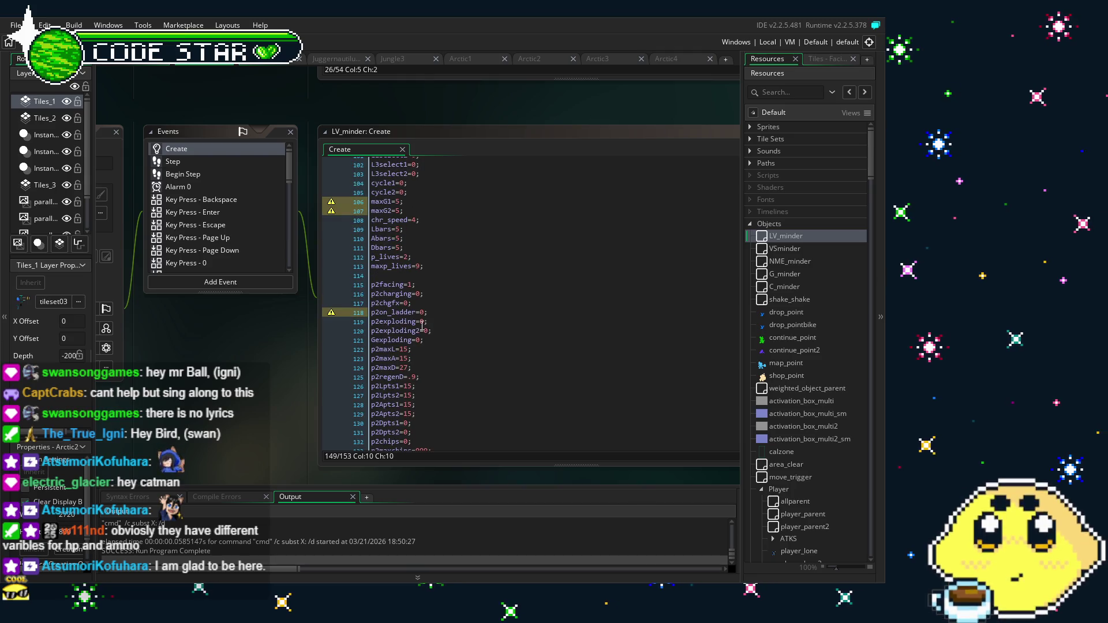
pyautogui.scroll(6, 422, 325)
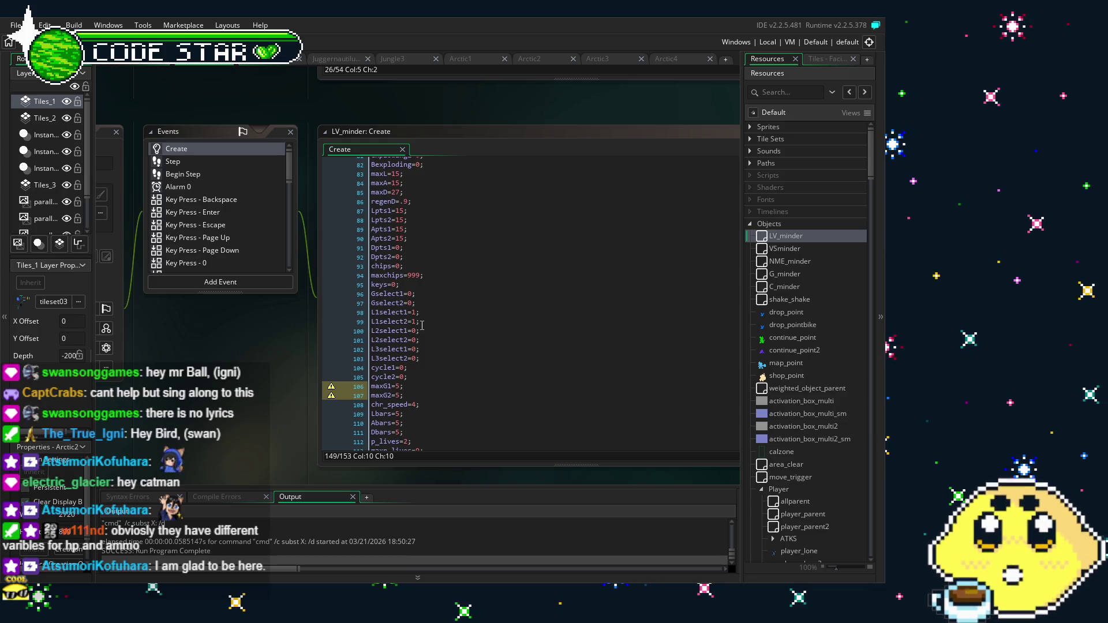
pyautogui.scroll(-5, 422, 326)
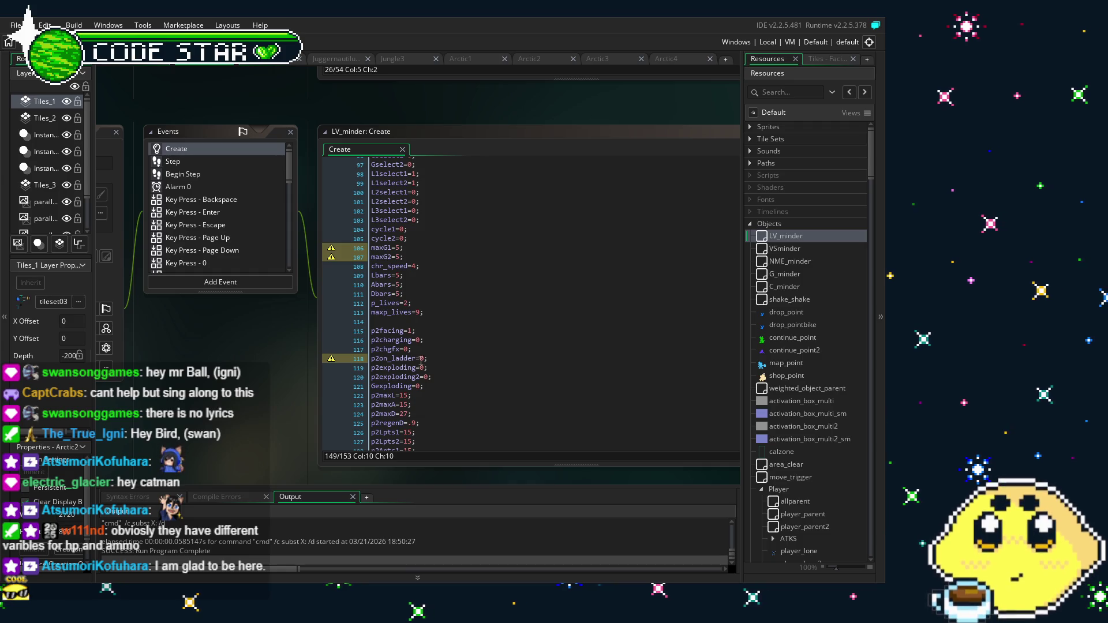
pyautogui.scroll(-5, 452, 426)
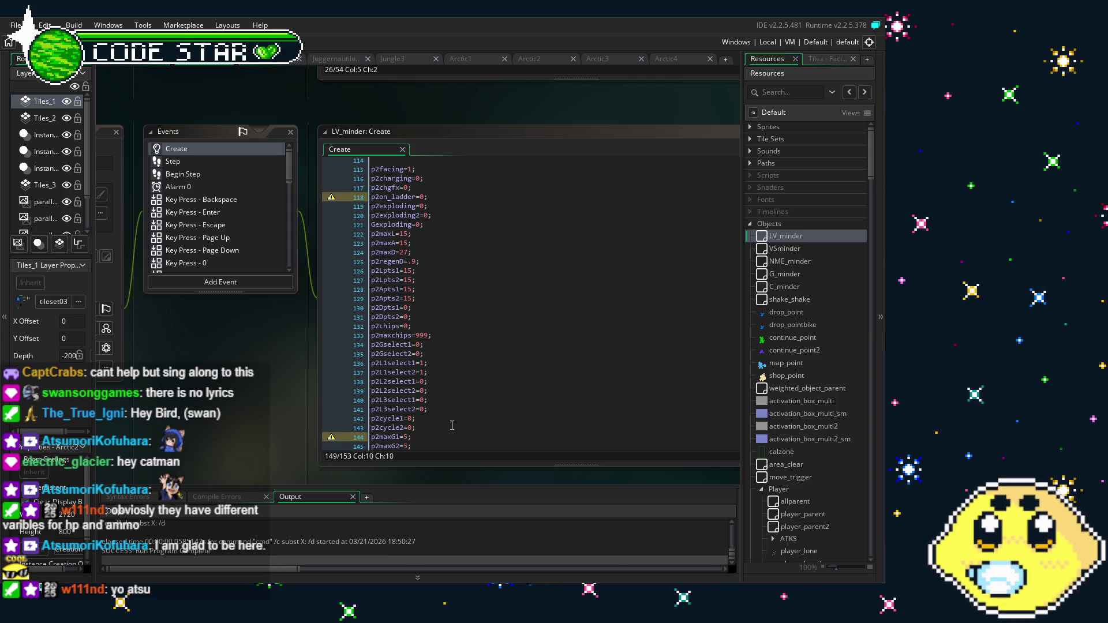
pyautogui.scroll(-2, 452, 426)
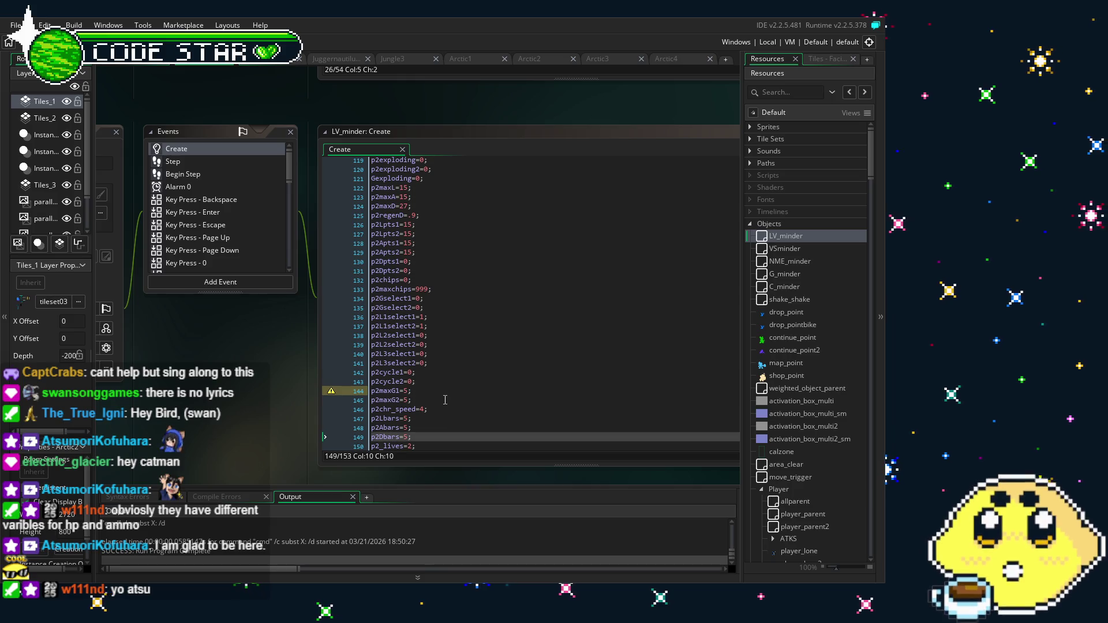
pyautogui.scroll(-2, 445, 400)
pyautogui.hscroll(2, 223, 402)
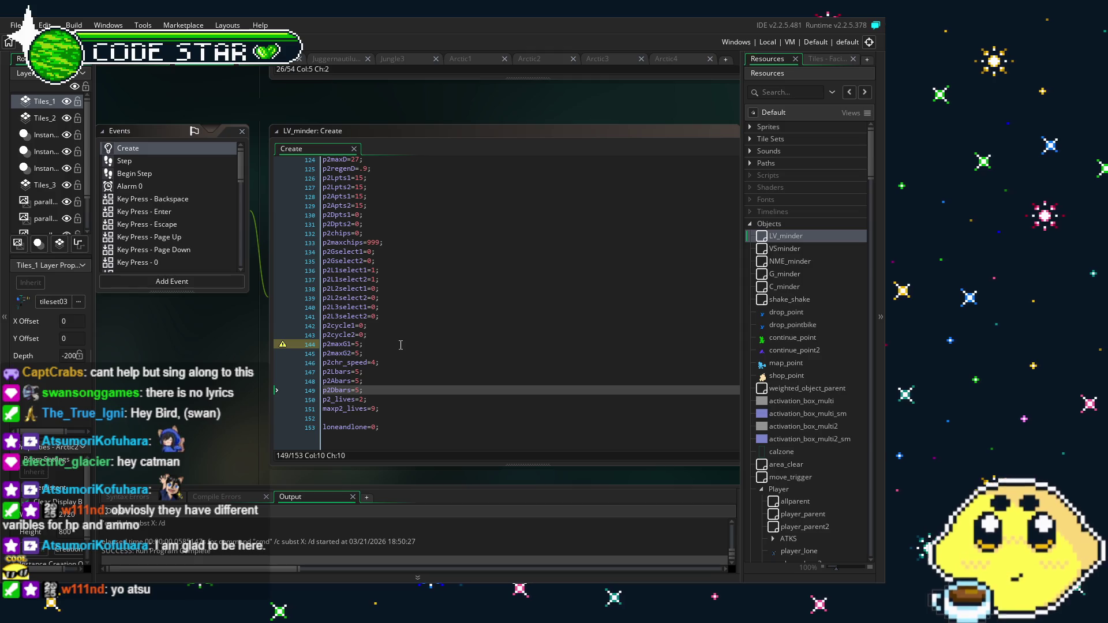
pyautogui.scroll(2, 393, 363)
pyautogui.scroll(-2, 385, 380)
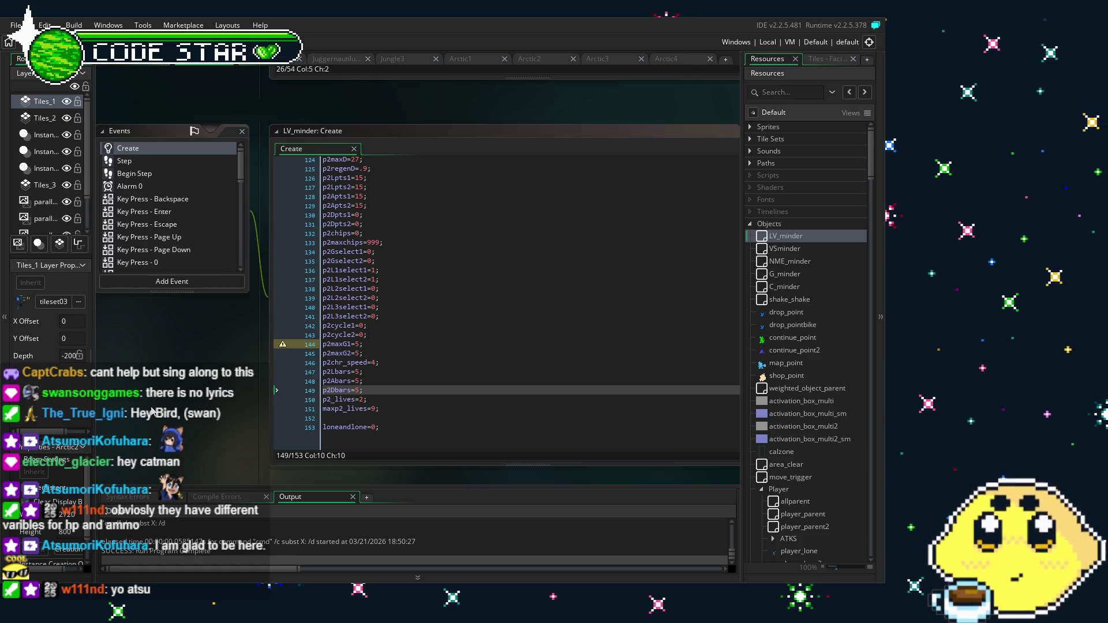
pyautogui.scroll(4, 393, 366)
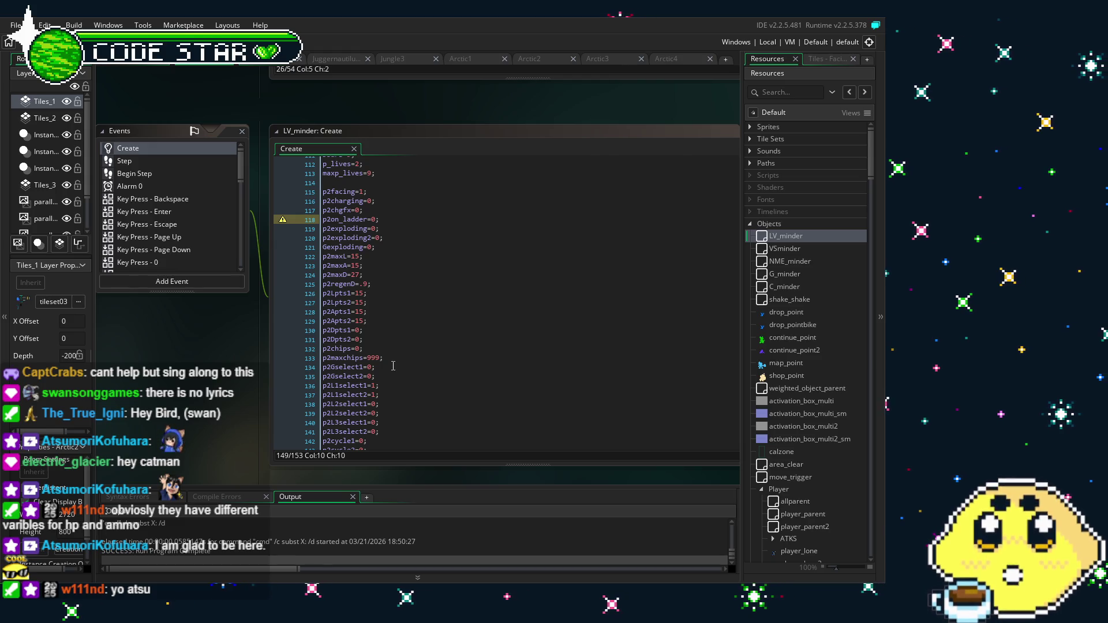
pyautogui.scroll(-4, 393, 366)
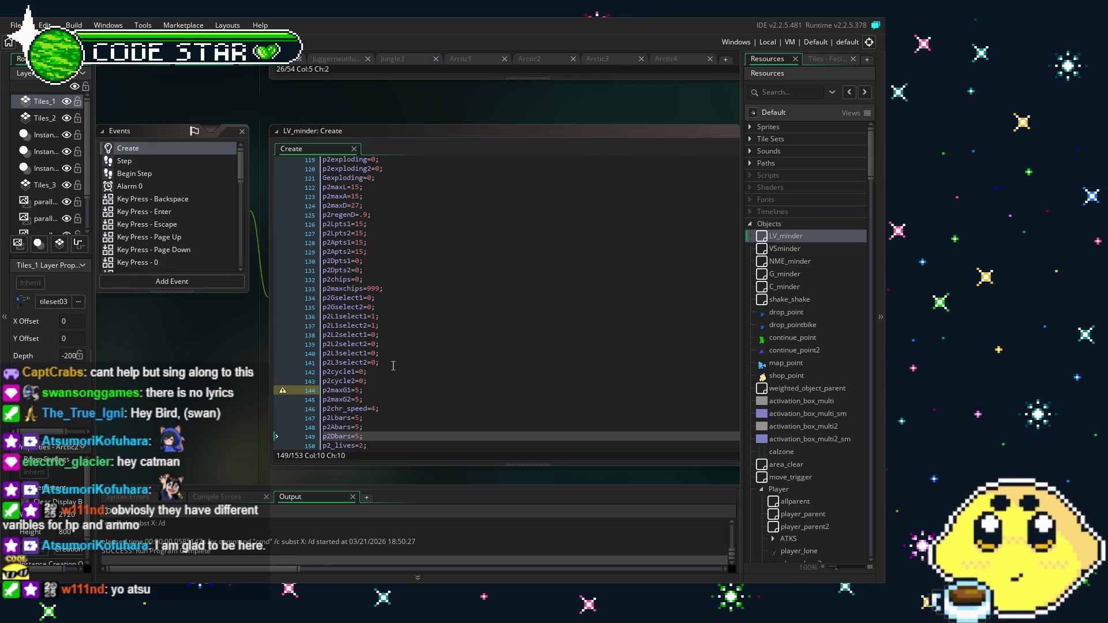
pyautogui.click(370, 373)
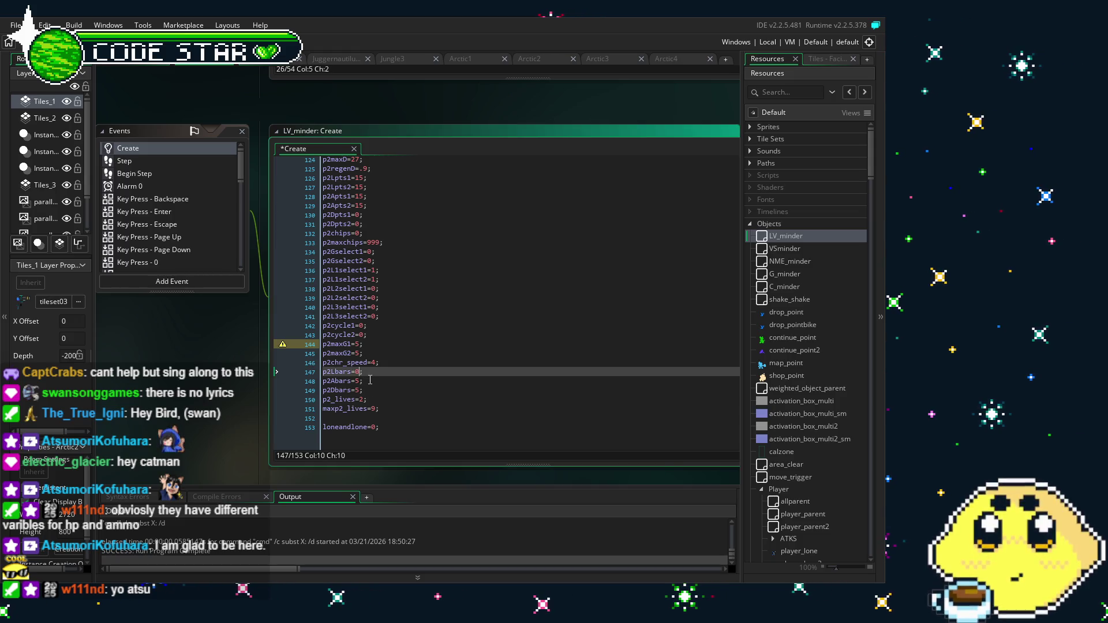
# Change the p2Lbars and p2Abars starting values from 5 to 0
pyautogui.press('BackSpace')
pyautogui.write('0')
pyautogui.press('Down')
pyautogui.press('BackSpace')
pyautogui.write('0')
pyautogui.press('Down')
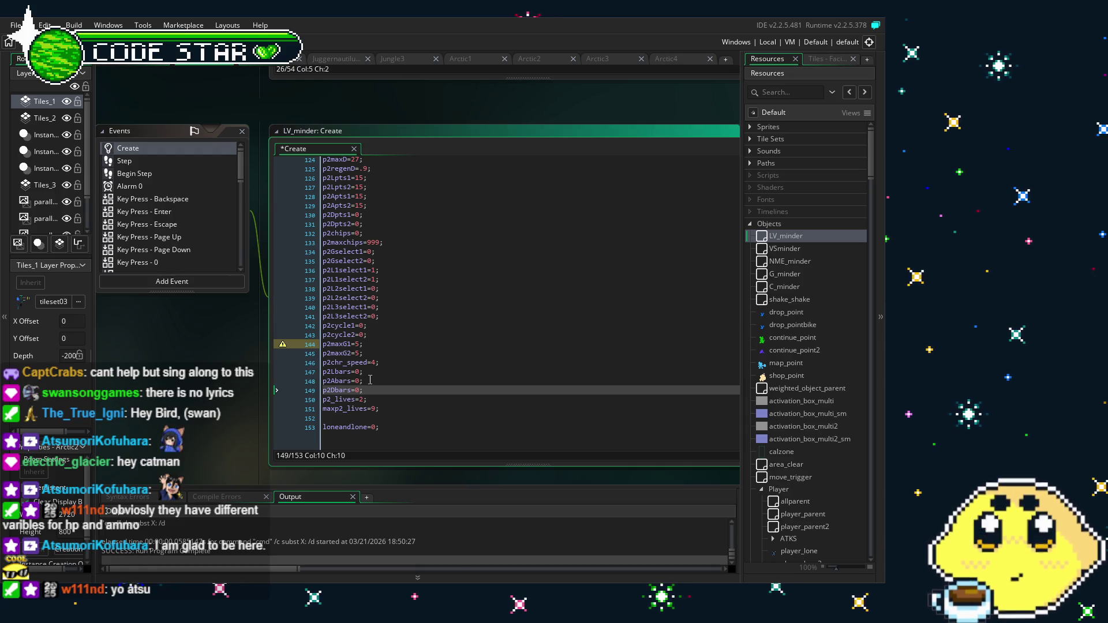
# Set Lbars, Abars and Dbars from 5 to 0 in LV_minder's Create event
pyautogui.scroll(10, 378, 381)
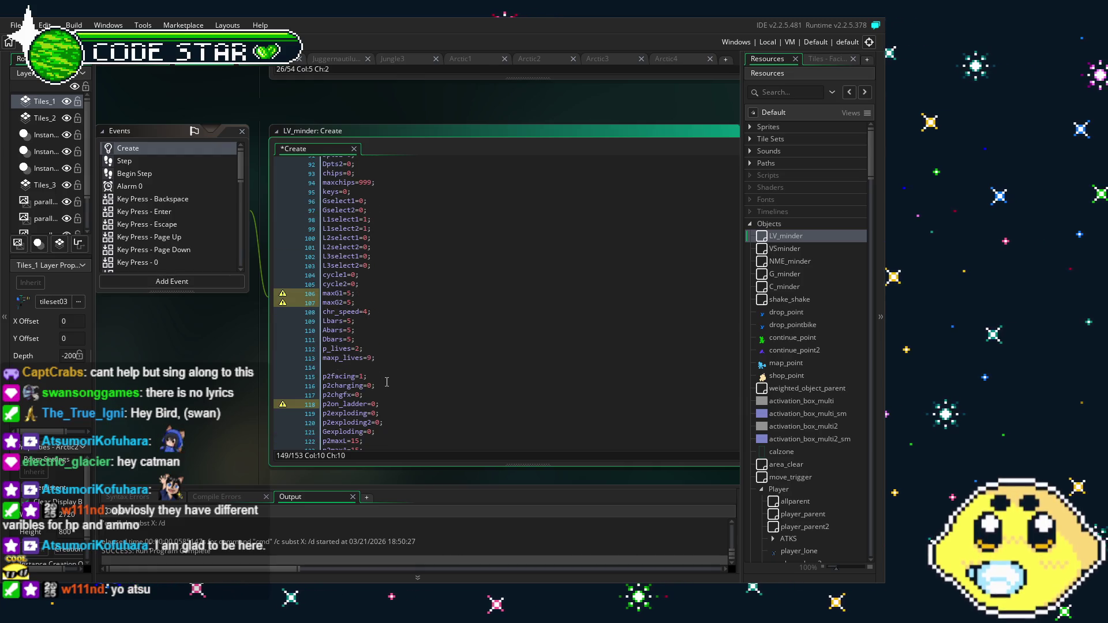
pyautogui.scroll(1, 387, 381)
pyautogui.click(349, 344)
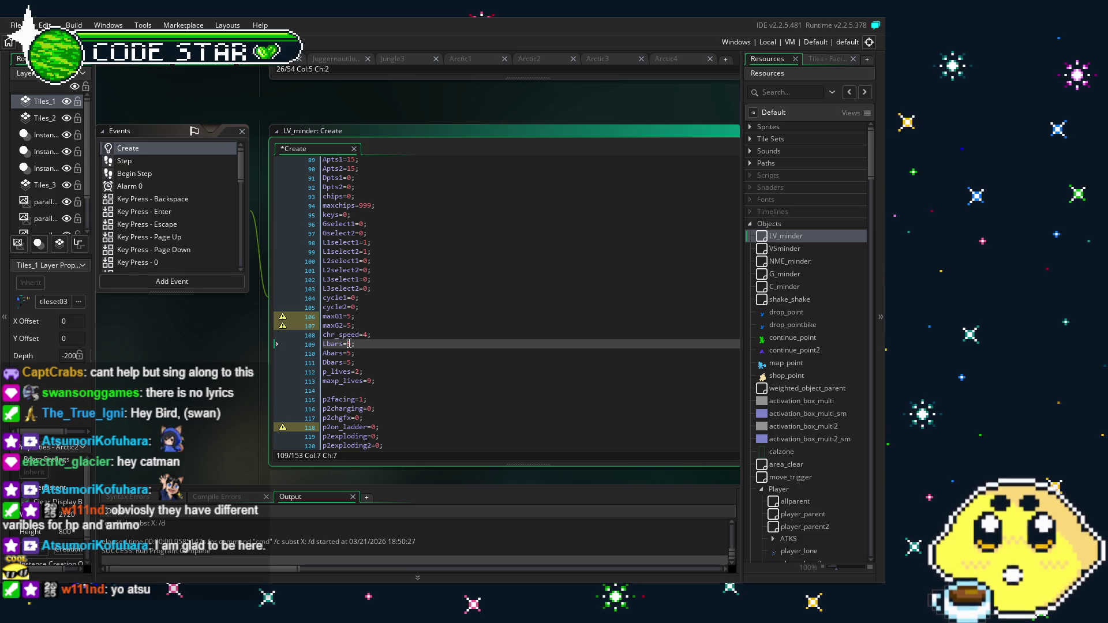
pyautogui.press('Delete')
pyautogui.write('0')
pyautogui.press('Down')
pyautogui.press('BackSpace')
pyautogui.write('0')
pyautogui.press('Down')
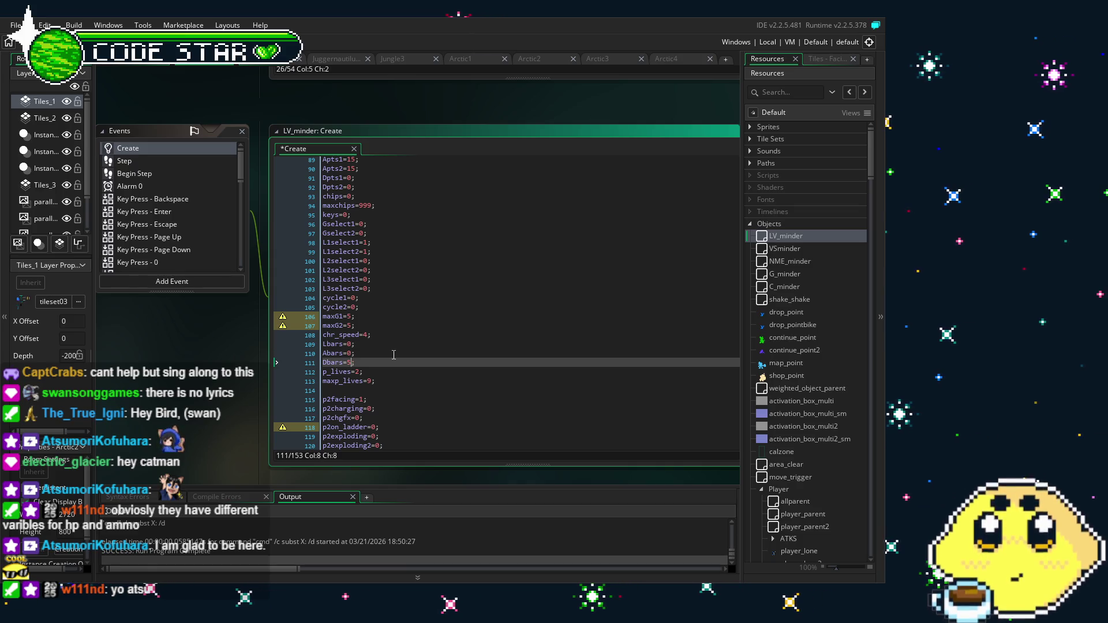
pyautogui.press('BackSpace')
pyautogui.write('0')
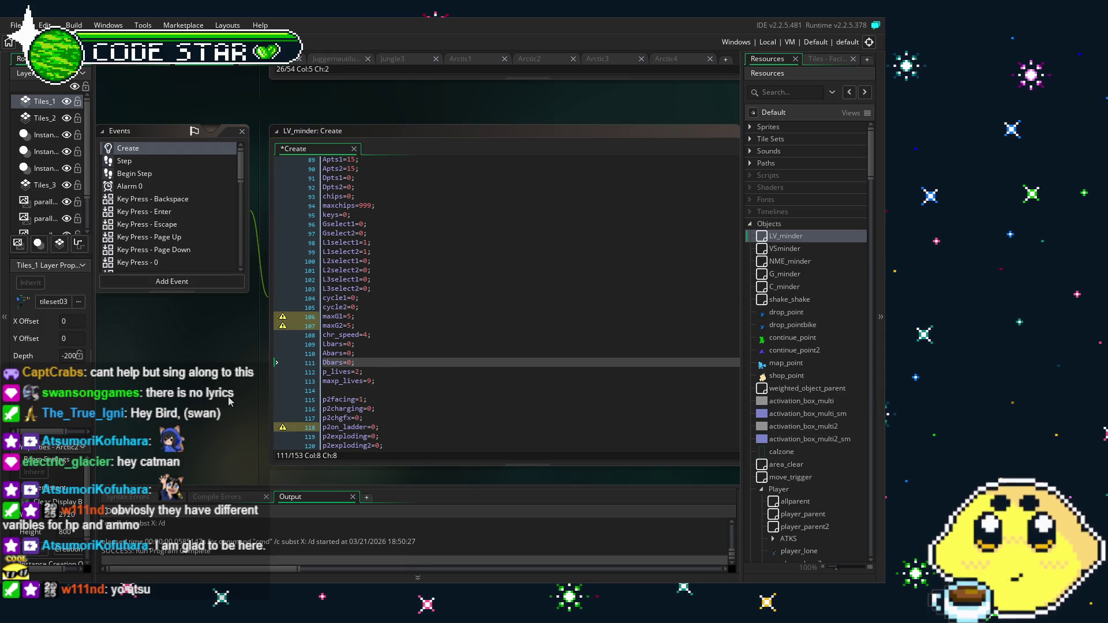
# Save the project with Ctrl+S and build and run the game with F5
pyautogui.hotkey('ctrl', 's')
pyautogui.moveTo(229, 401); pyautogui.dragTo(260, 409)
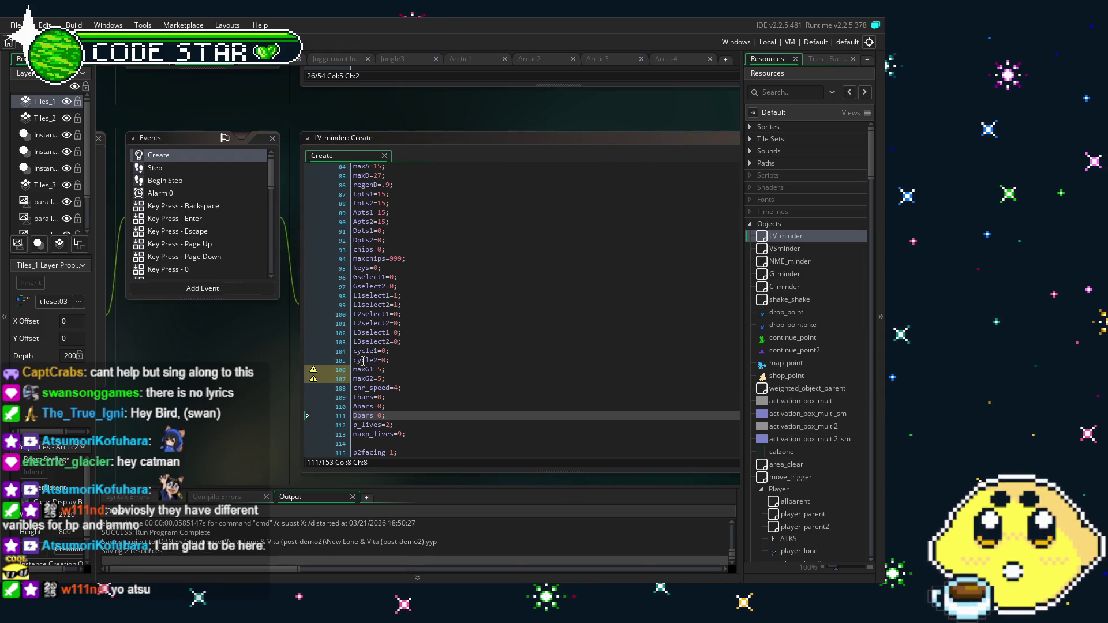
pyautogui.scroll(-1, 363, 359)
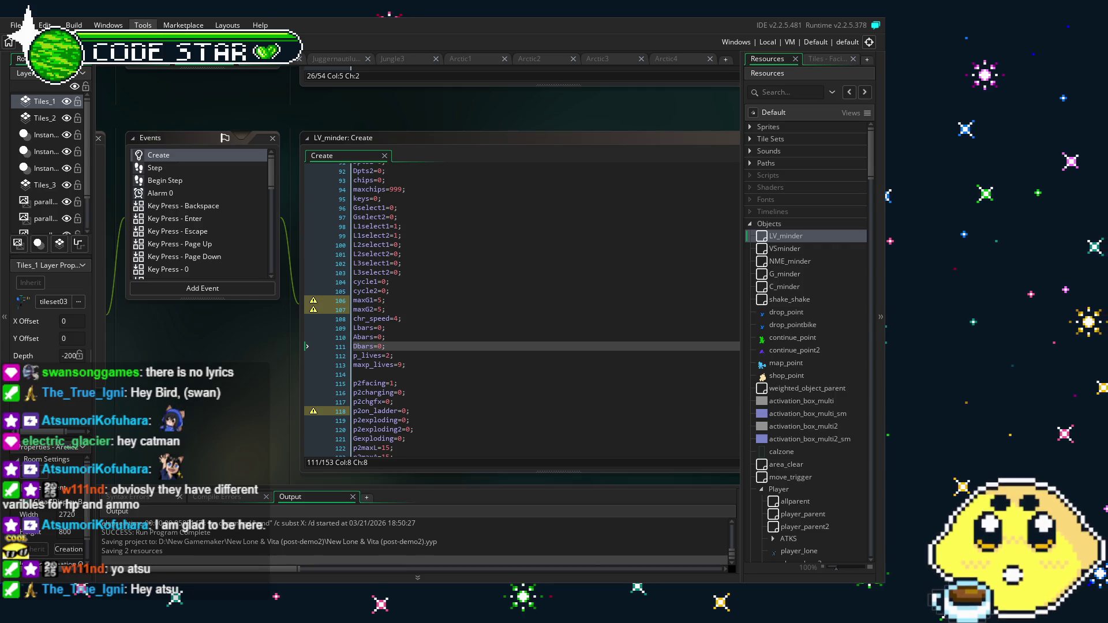
pyautogui.press('F5')
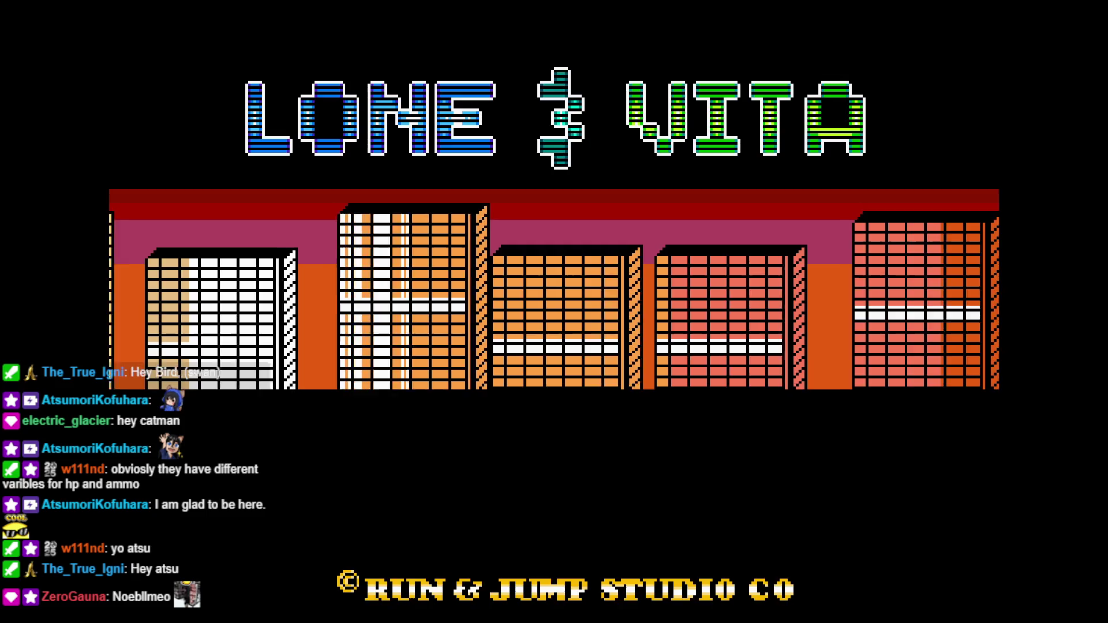
# Advance past the title screens and run Lone left and back right along the street
pyautogui.press('Return')
pyautogui.press('Return')
pyautogui.press('Left')
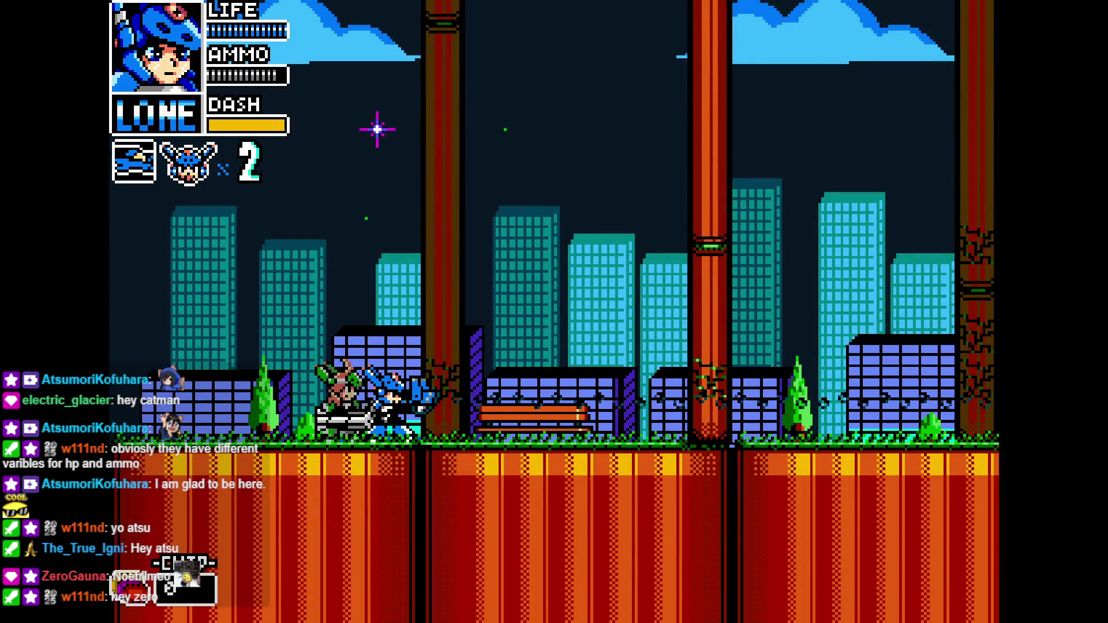
pyautogui.press('Left')
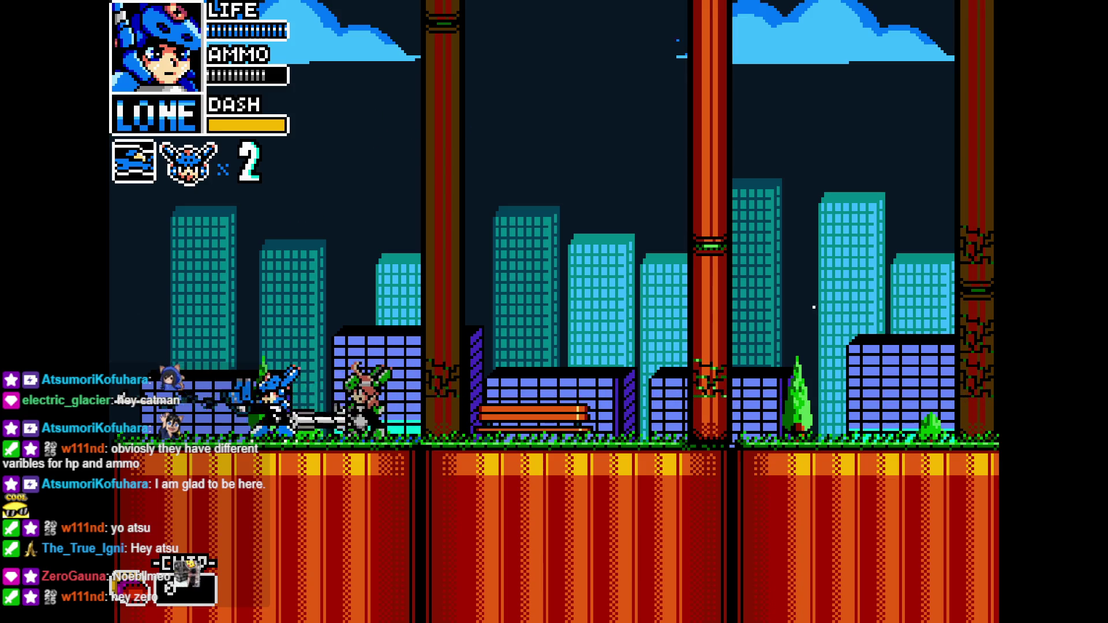
pyautogui.press('Right')
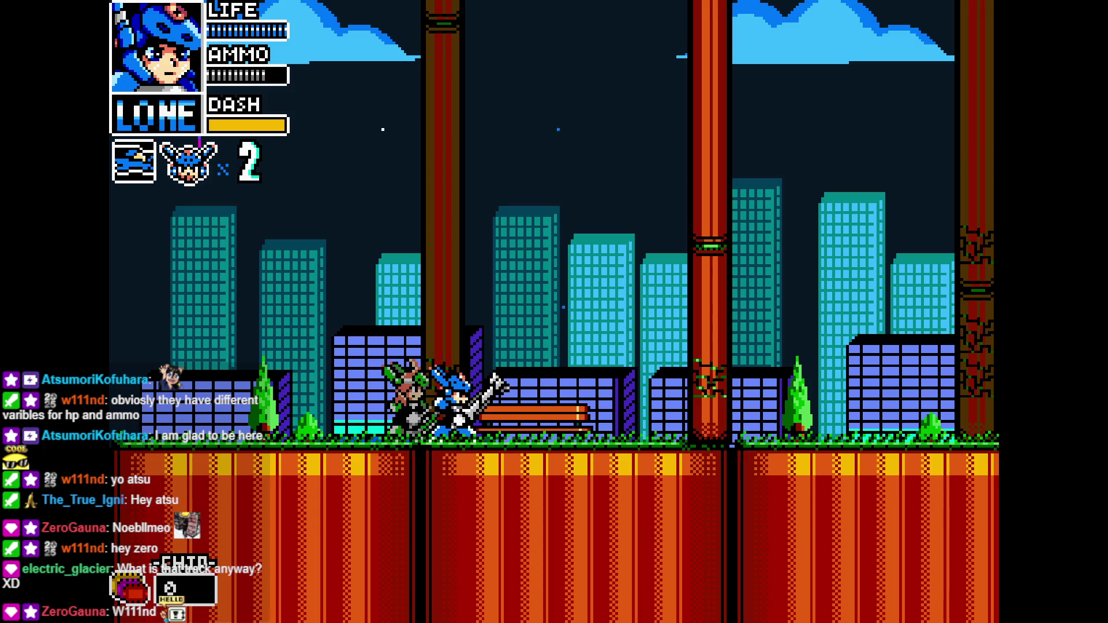
# Swap between Lone and Vita, firing Vita's shots and dashing her right
pyautogui.press('shift')
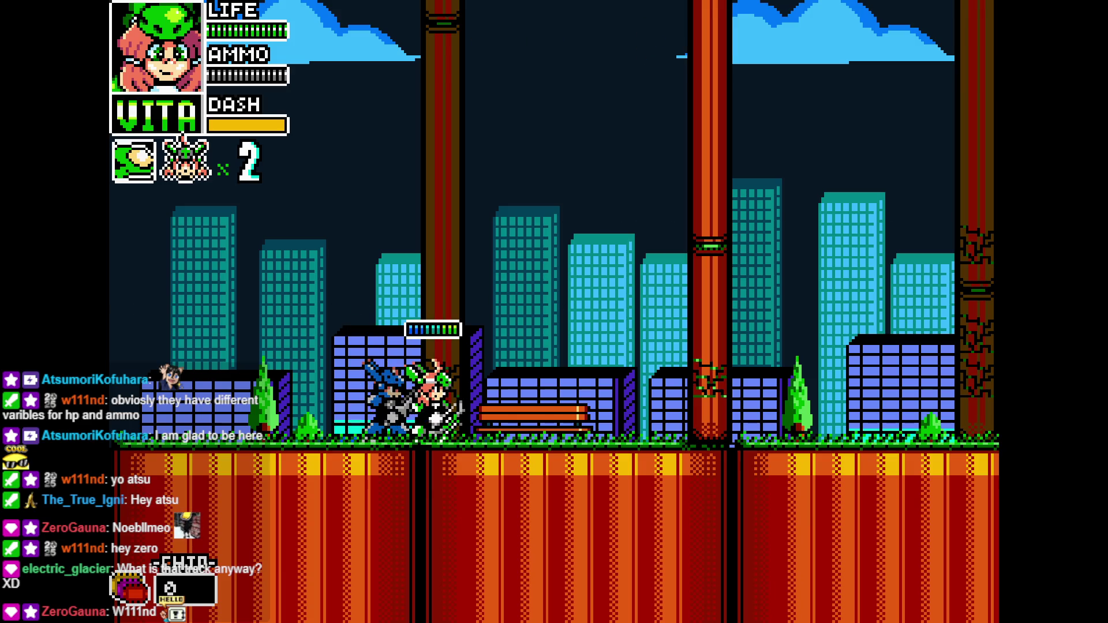
pyautogui.click(557, 42)
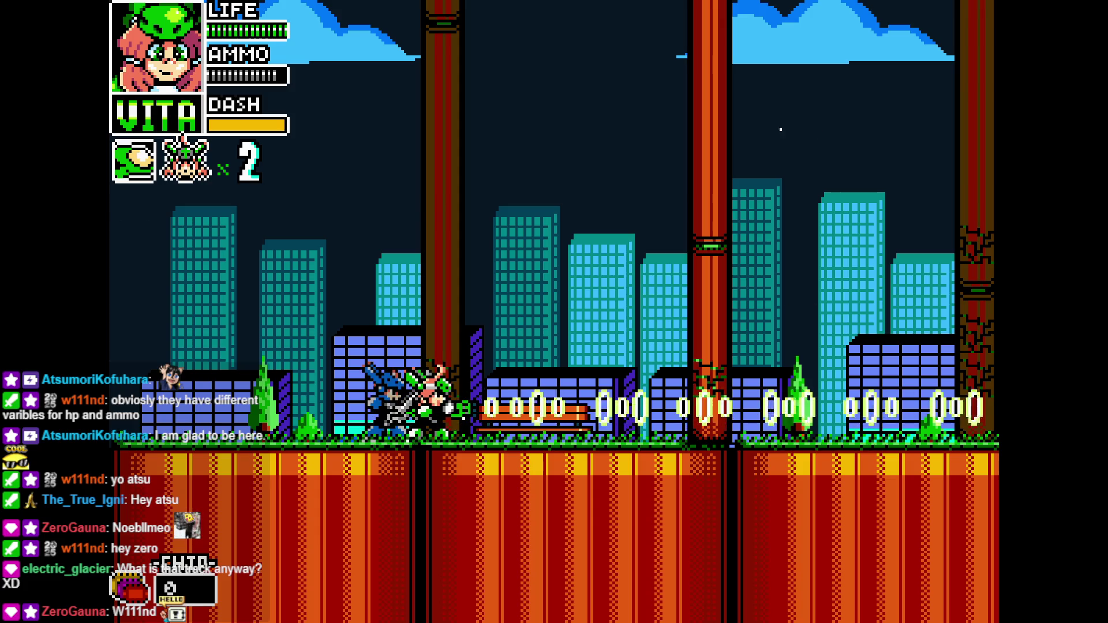
pyautogui.press('shift')
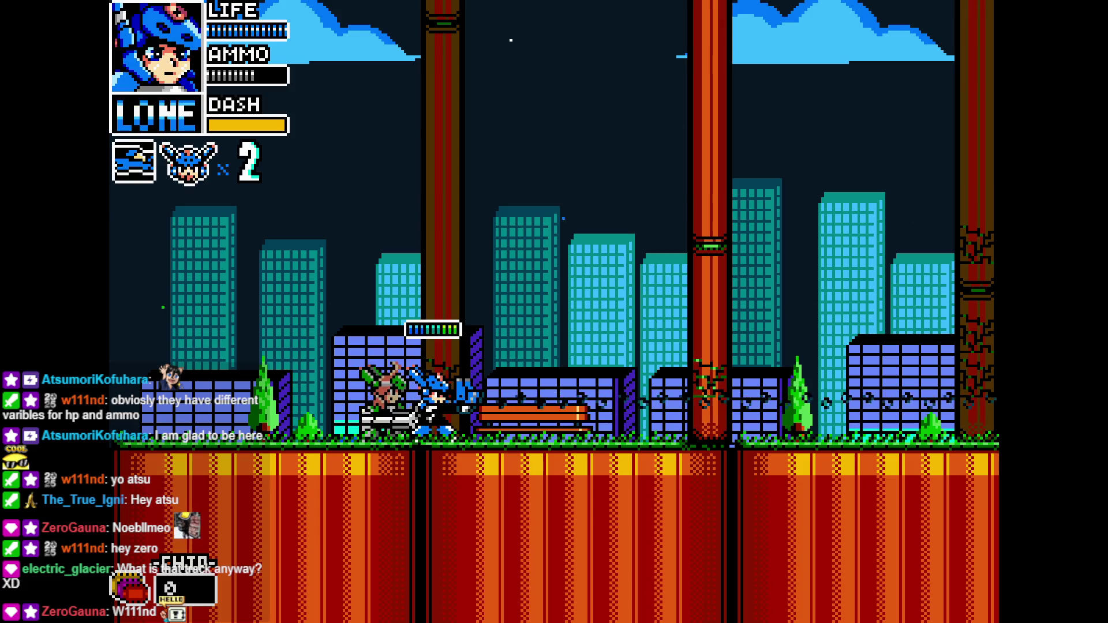
pyautogui.press('shift')
pyautogui.press('z')
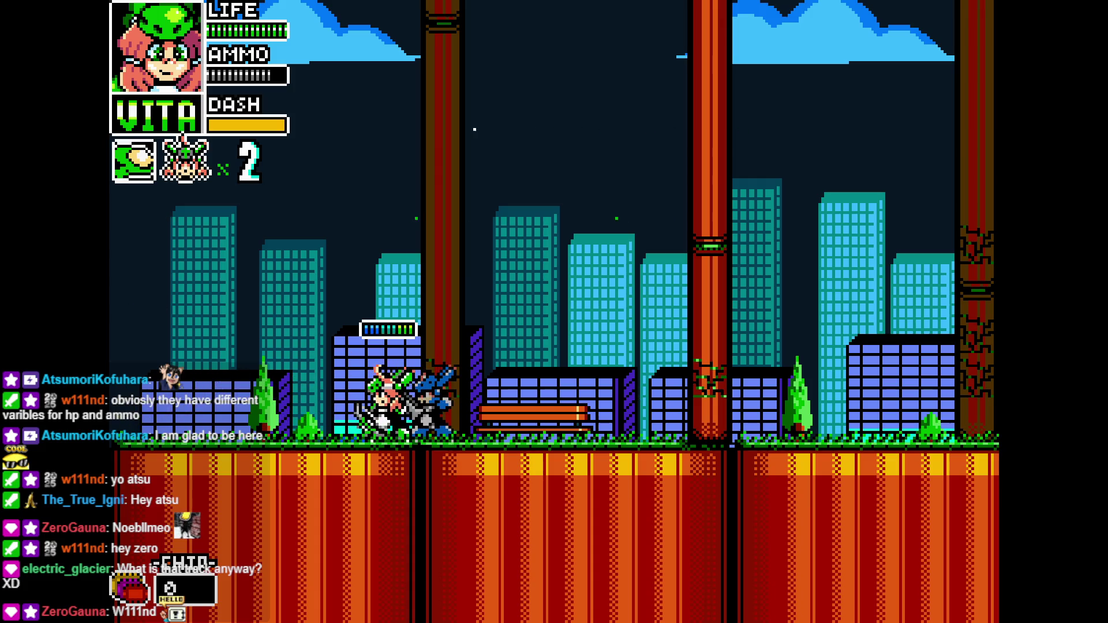
pyautogui.press('Right')
pyautogui.press('x')
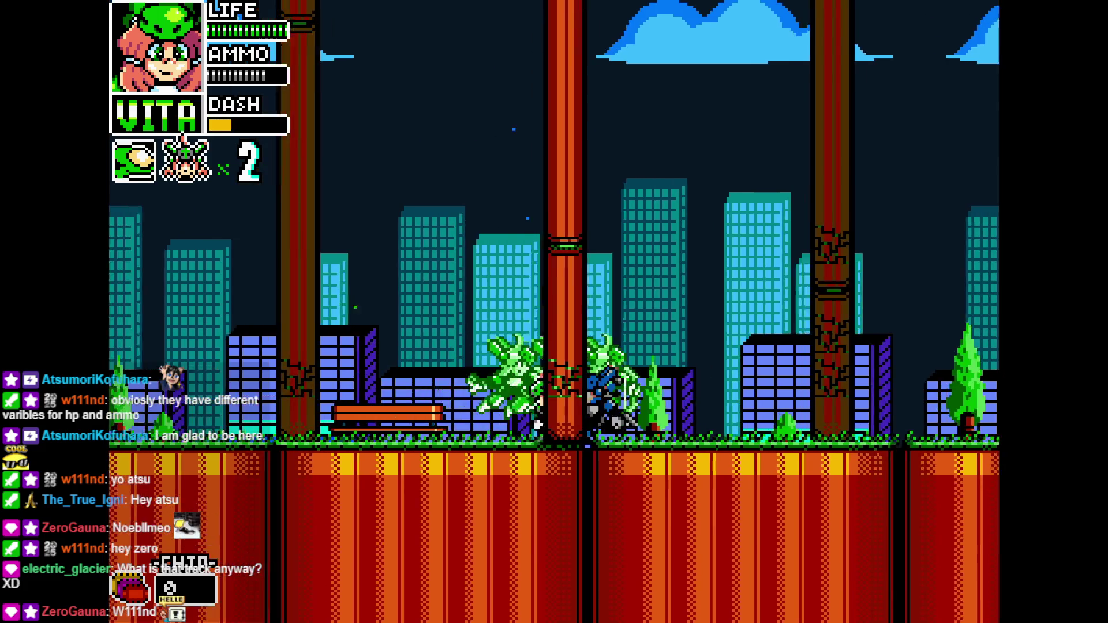
pyautogui.press('Left')
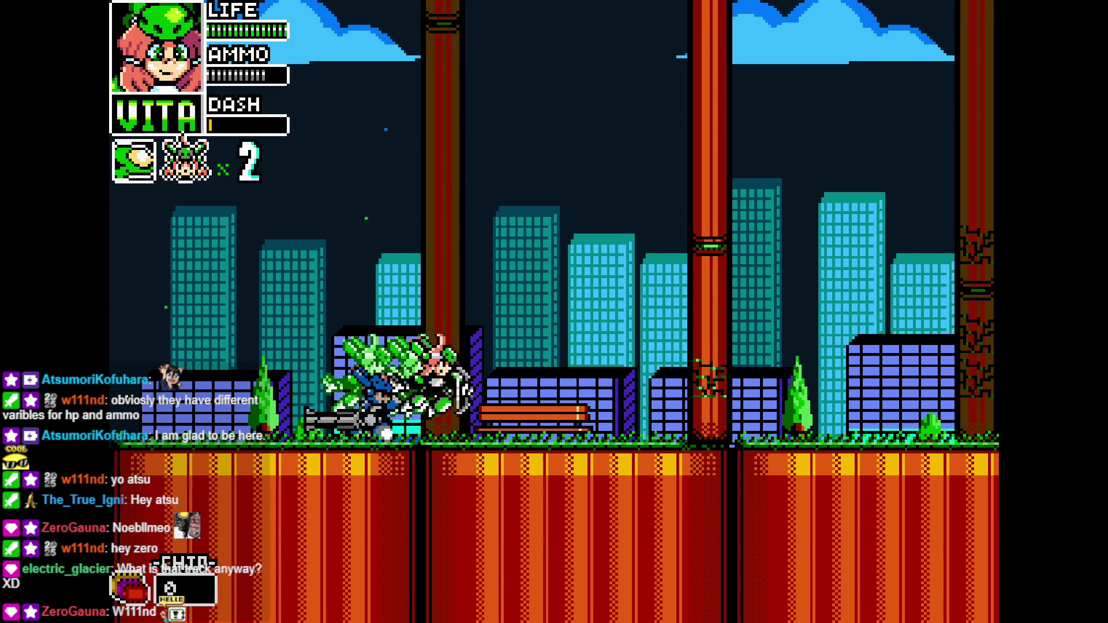
# Switch back to Lone, move past the pillar, then dash, jump and slash
pyautogui.press('c')
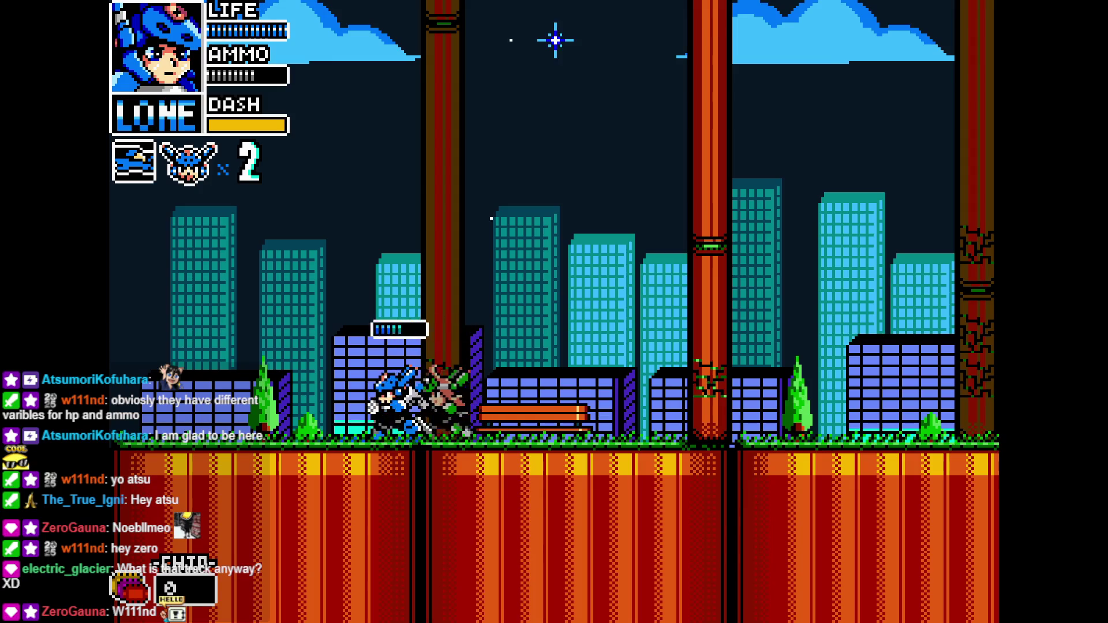
pyautogui.press('Right')
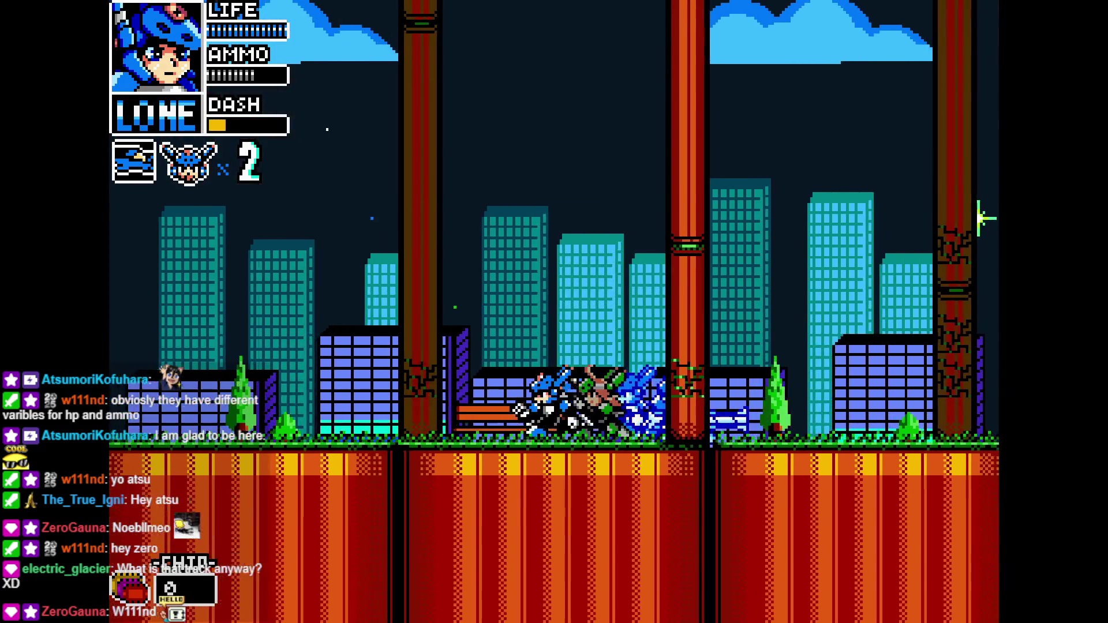
pyautogui.press('Left')
pyautogui.press('Right')
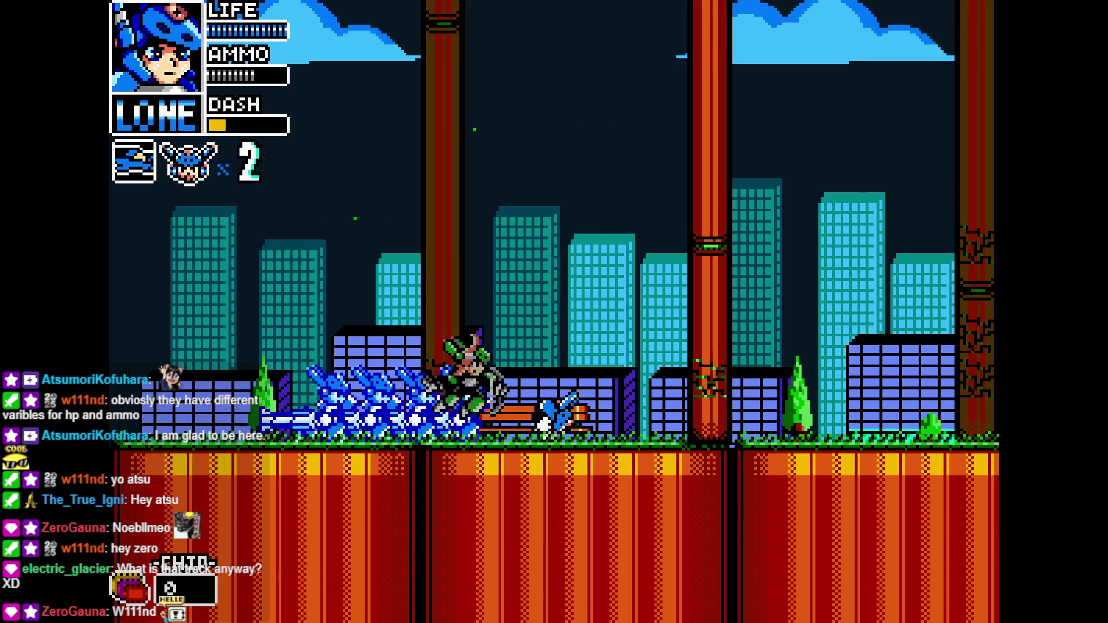
pyautogui.press('z')
pyautogui.press('x')
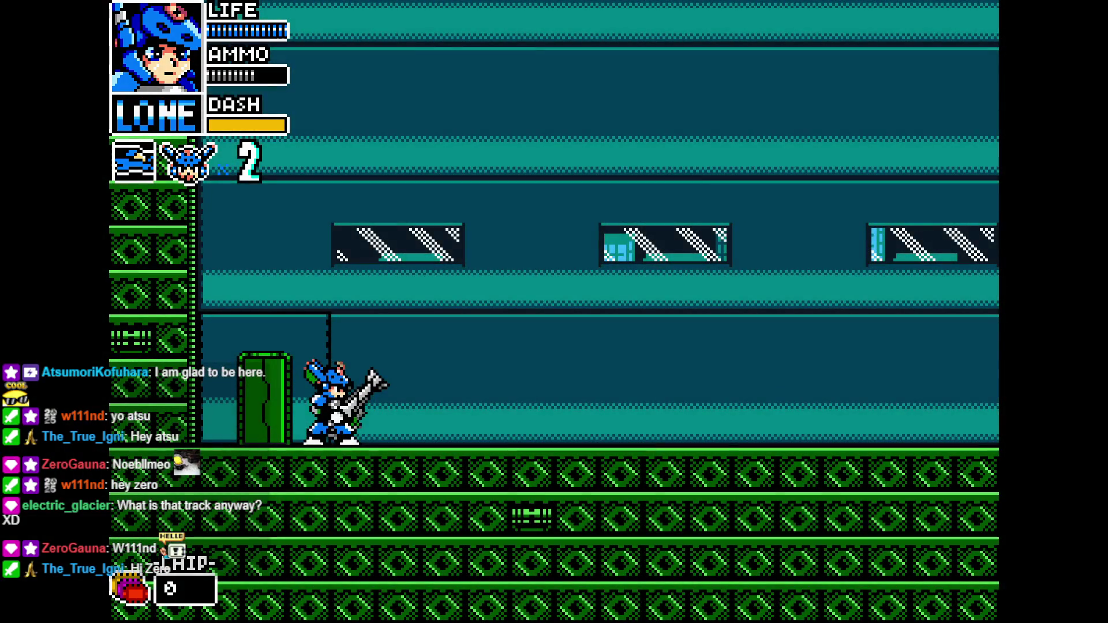
# Advance Lone through the interior, climb the ladder and slash the white enemy
pyautogui.press('Right')
pyautogui.press('x')
pyautogui.press('Right')
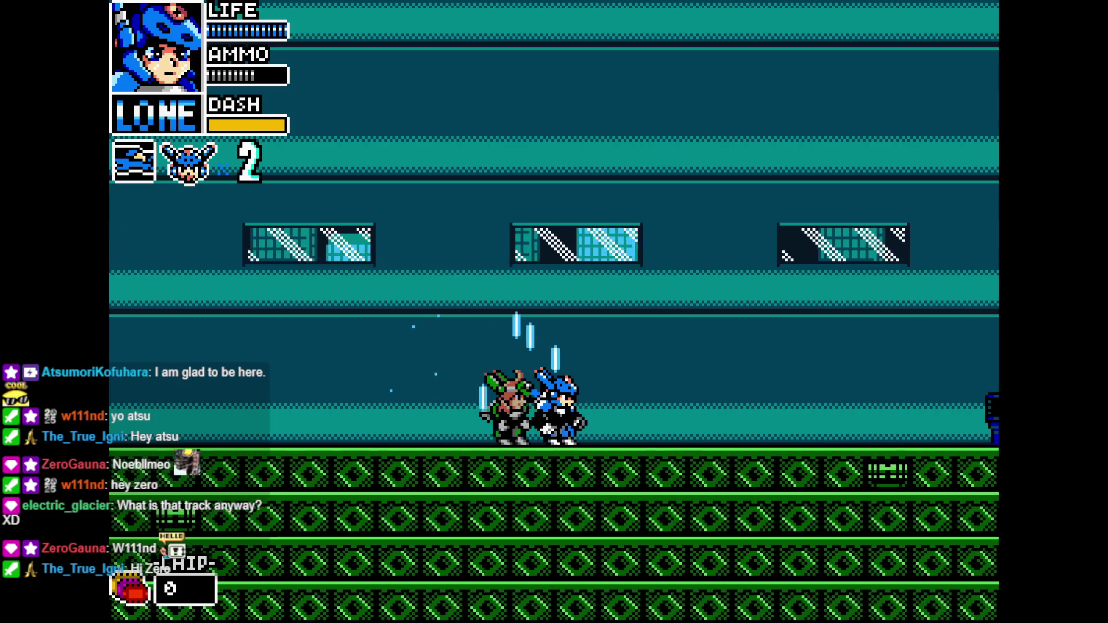
pyautogui.press('Right')
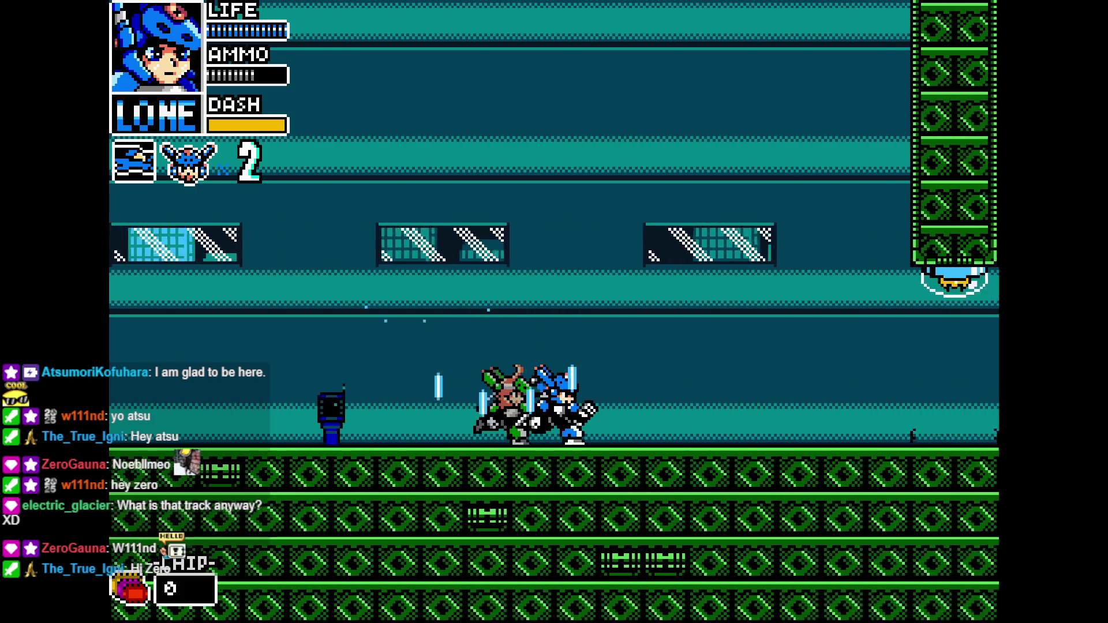
pyautogui.press('Up')
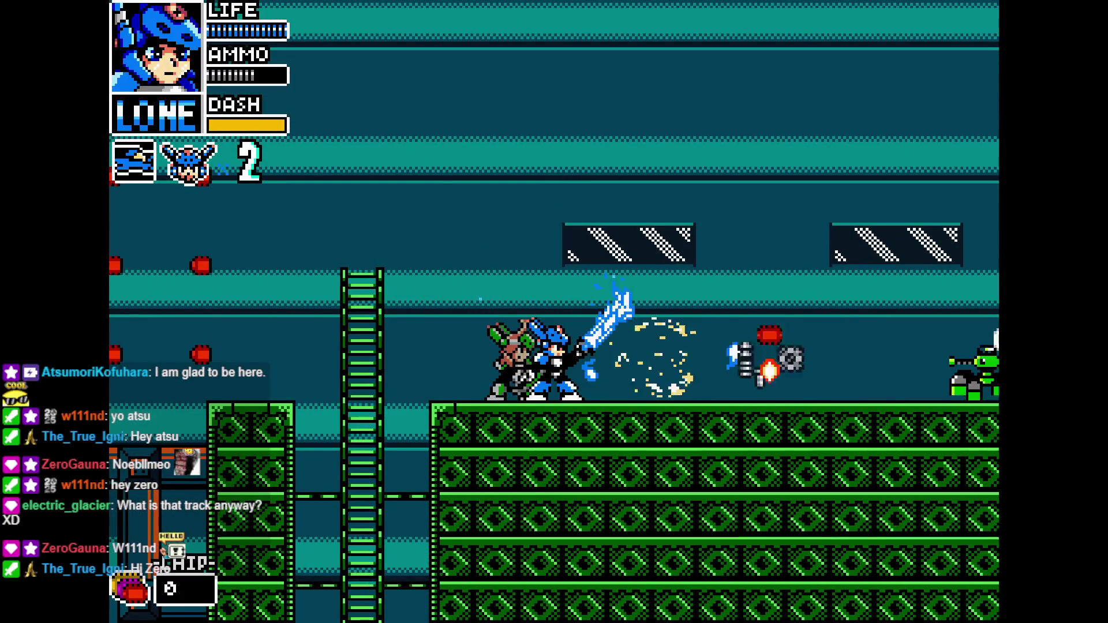
pyautogui.press('Right')
pyautogui.press('x')
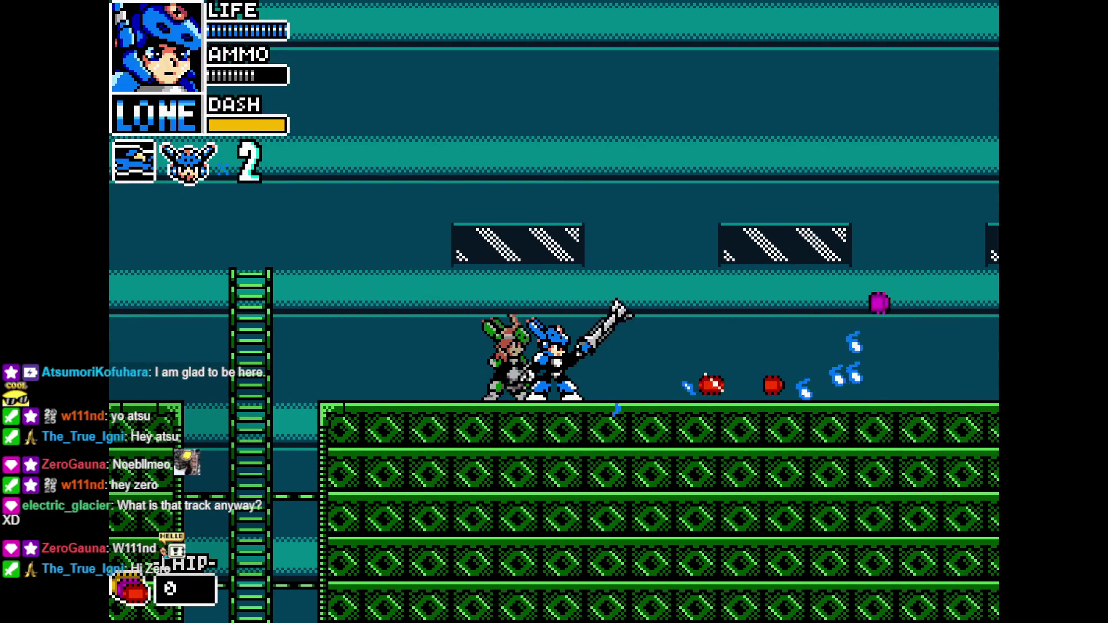
pyautogui.press('Right')
pyautogui.press('Right')
pyautogui.press('x')
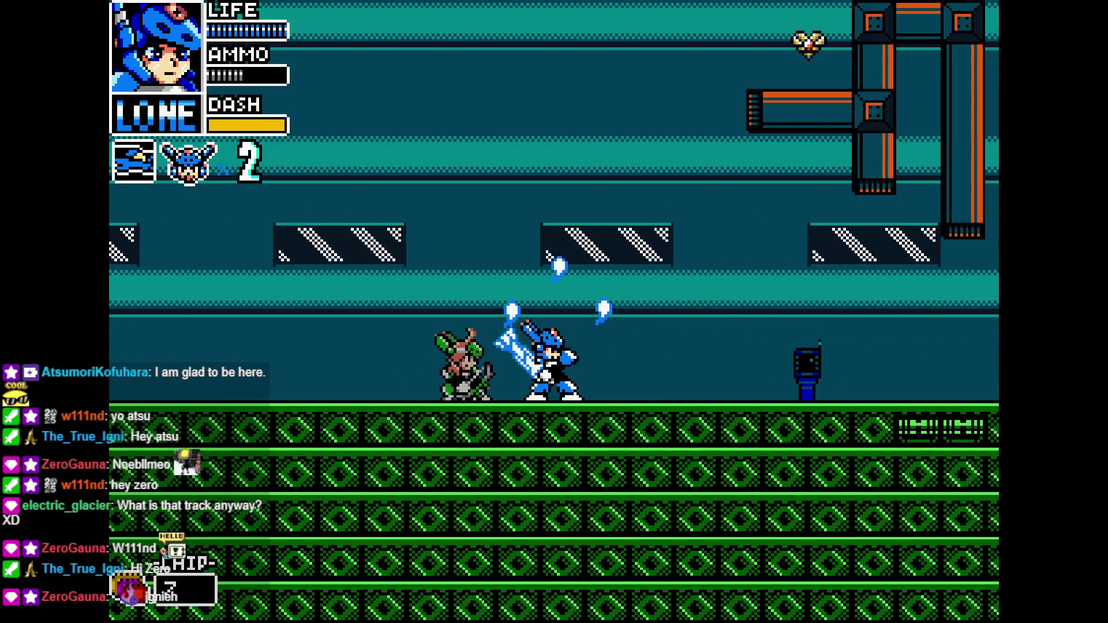
# Switch to Vita, climb the shaft firing green shots, then drop to the floor
pyautogui.press('Right')
pyautogui.press('a')
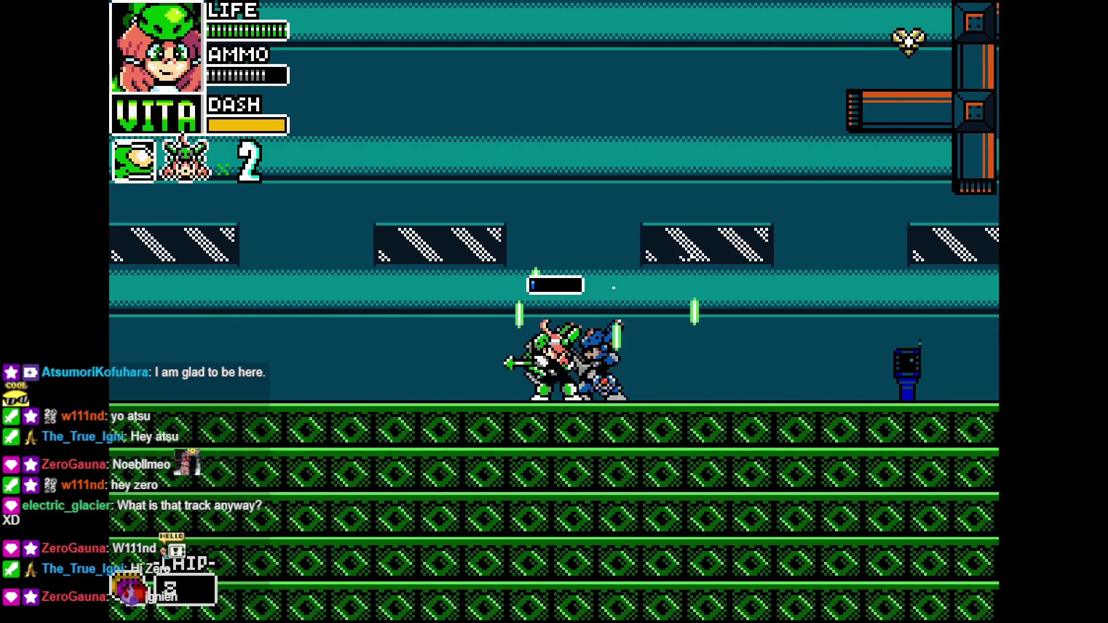
pyautogui.press('Right')
pyautogui.press('Up')
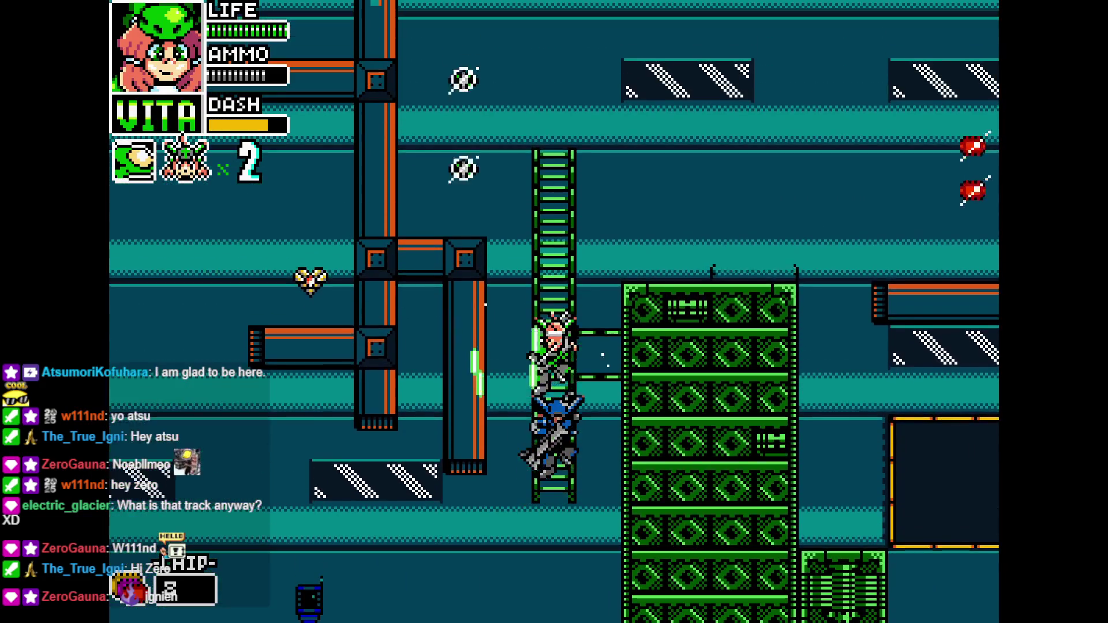
pyautogui.press('Up')
pyautogui.press('Right')
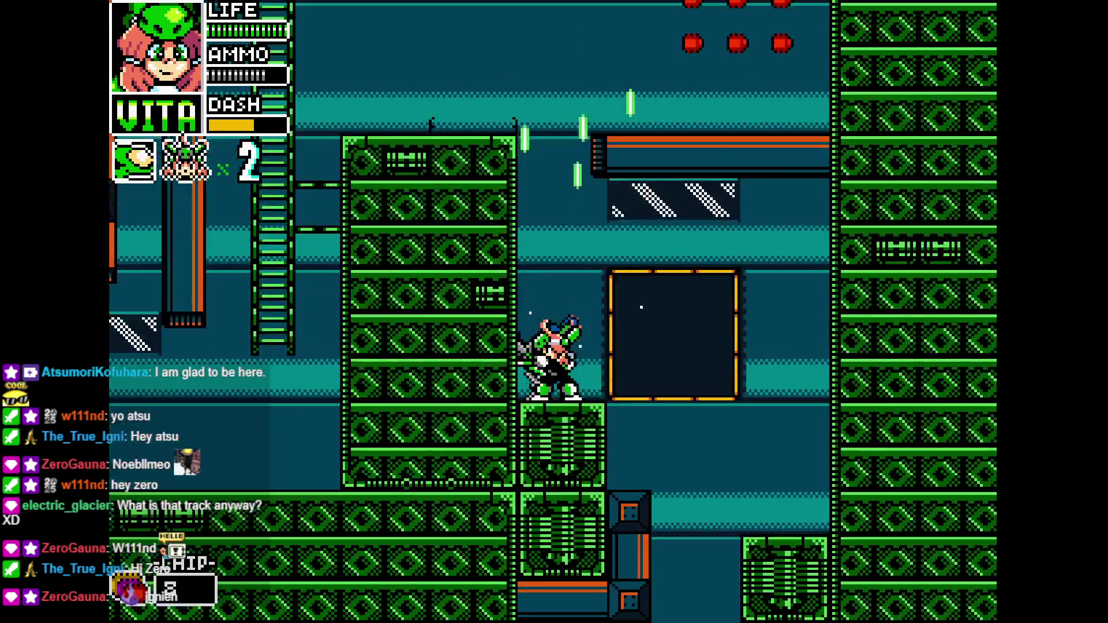
pyautogui.press('Up')
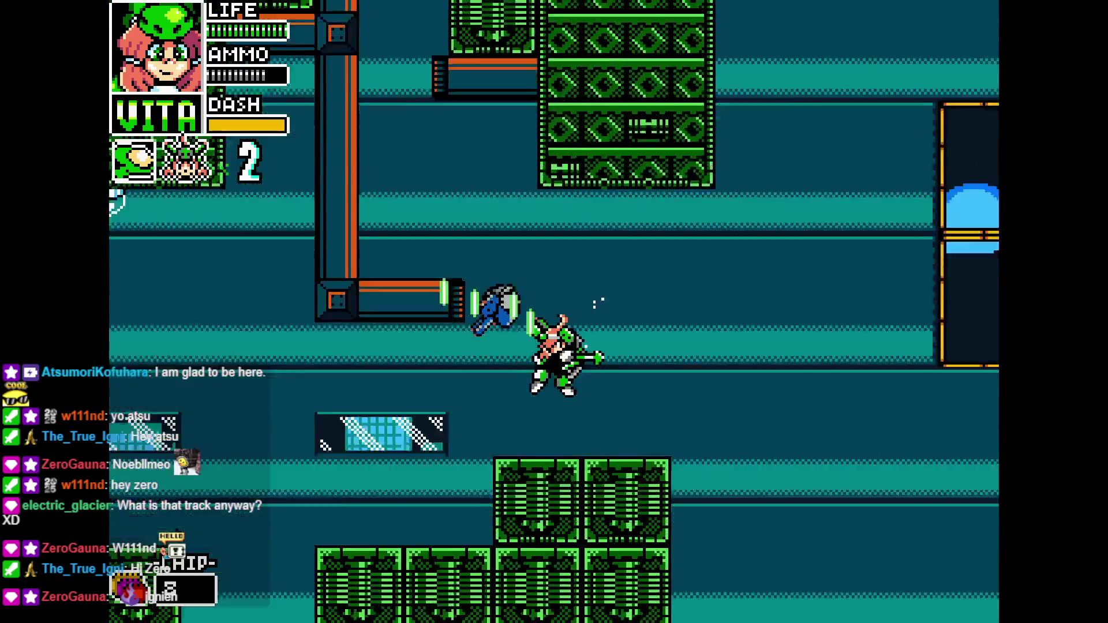
pyautogui.press('Left')
pyautogui.press('Up')
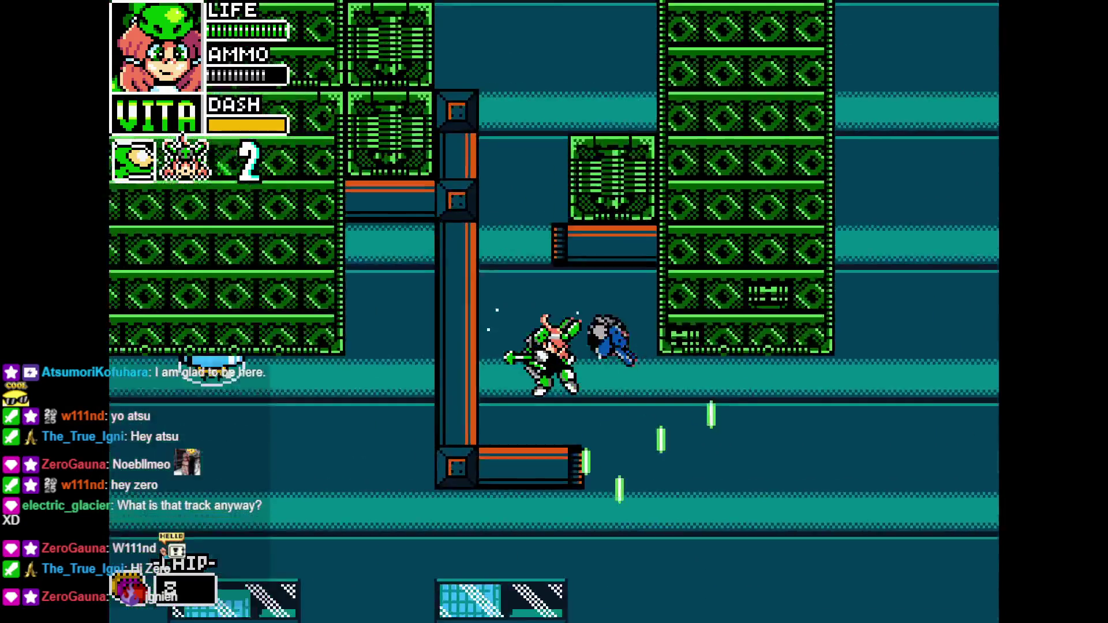
pyautogui.press('Down')
pyautogui.press('Right')
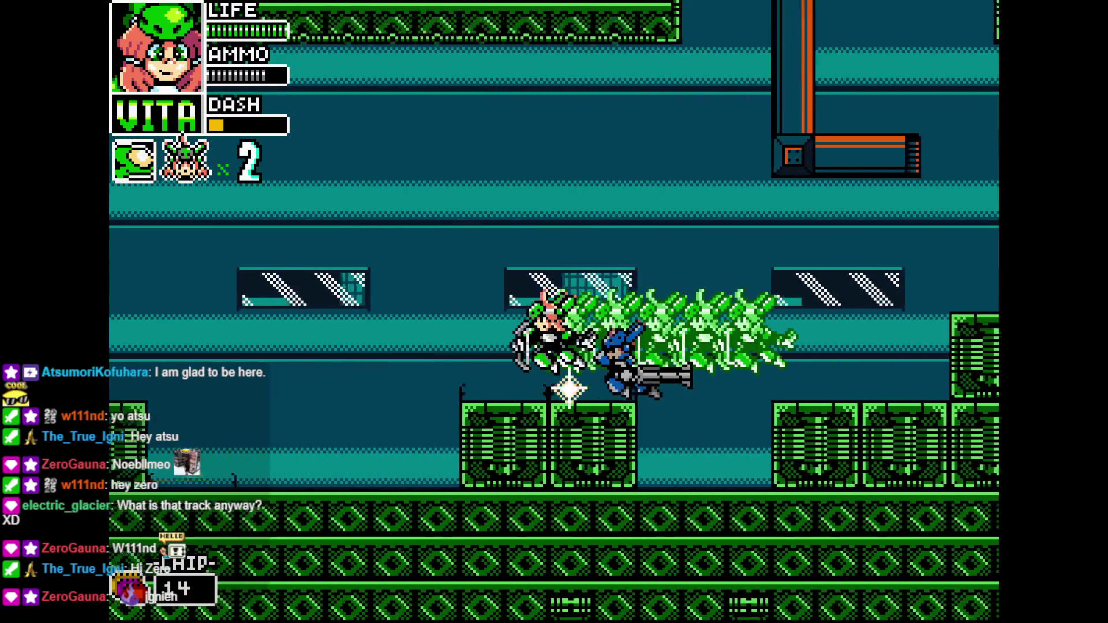
# Move Vita across the corridor onto the green blocks firing, then quit the test run
pyautogui.press('Left')
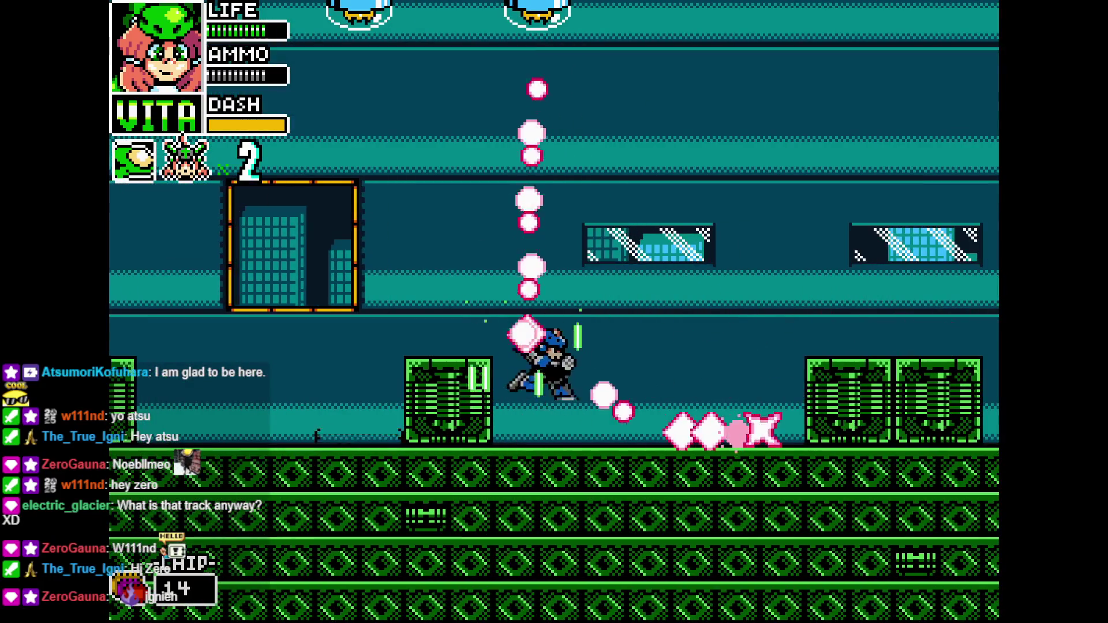
pyautogui.press('Left')
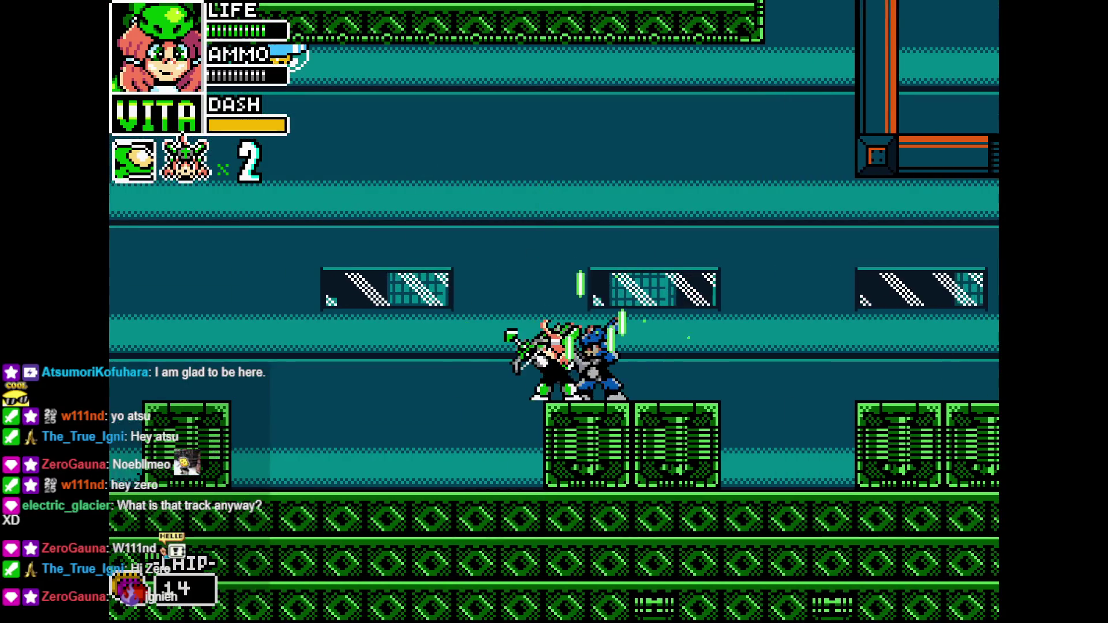
pyautogui.press('Right')
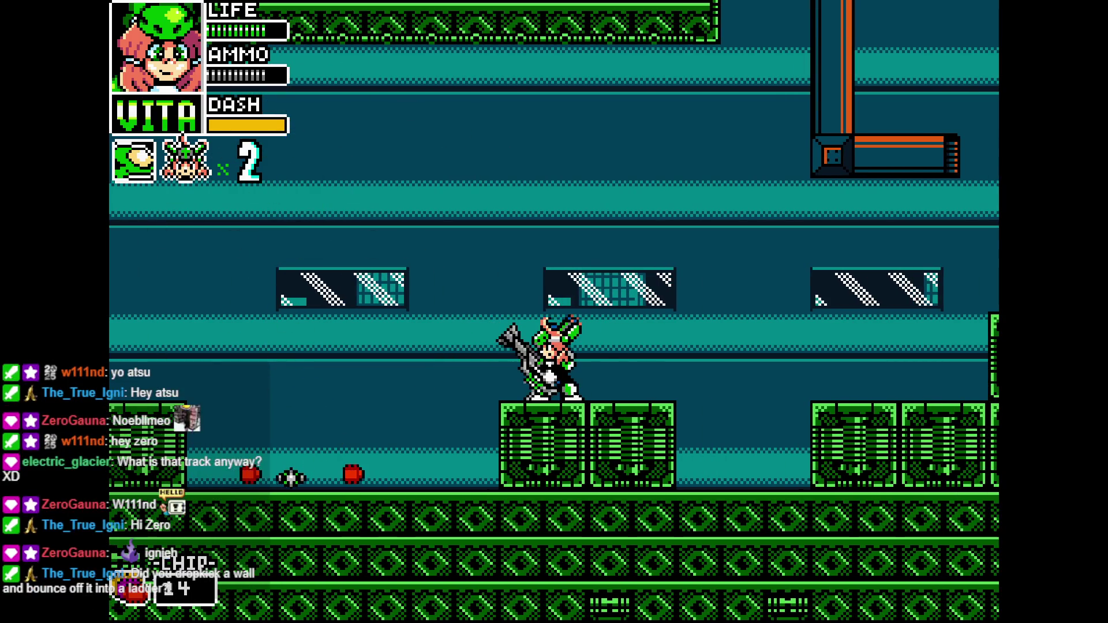
pyautogui.press('Escape')
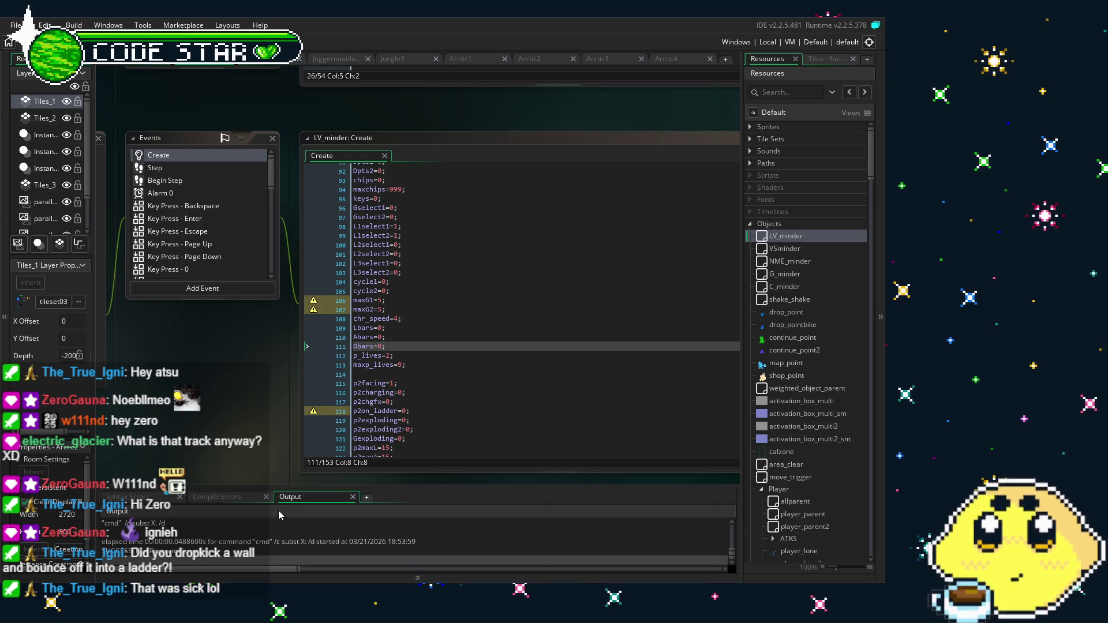
# Pan the workspace to bring the LV_minder Create code editor into view
pyautogui.moveTo(237, 345)
pyautogui.mouseDown()
pyautogui.moveTo(206, 307)
pyautogui.moveTo(186, 330)
pyautogui.moveTo(205, 427)
pyautogui.moveTo(215, 390)
pyautogui.mouseUp()
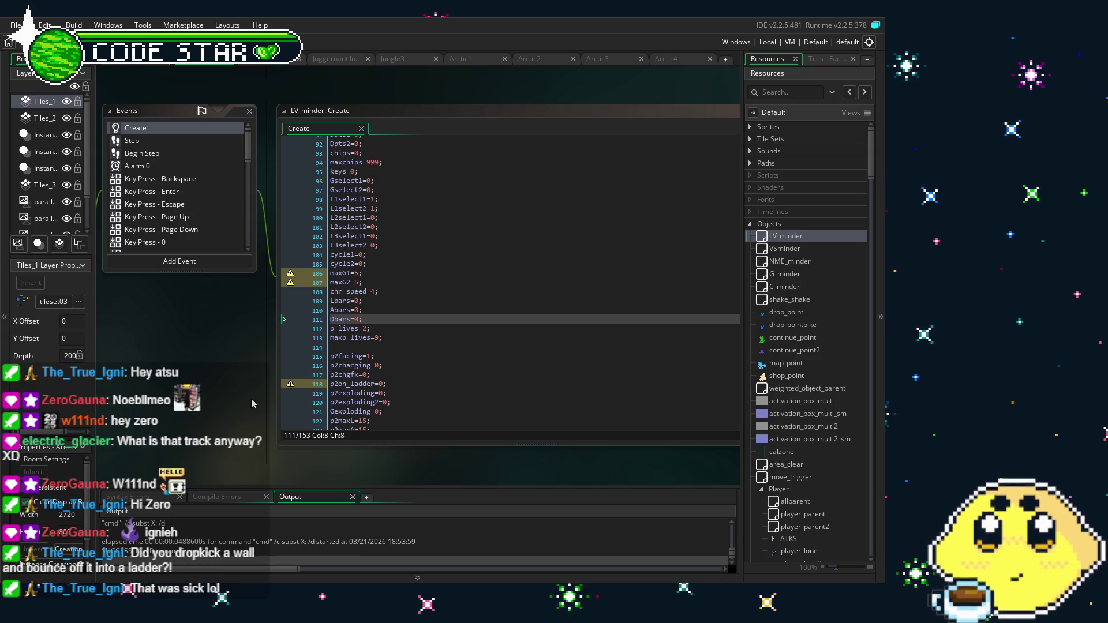
# Scroll the LV_minder Create code down past the p2 bars variables to line 153
pyautogui.scroll(-9, 317, 355)
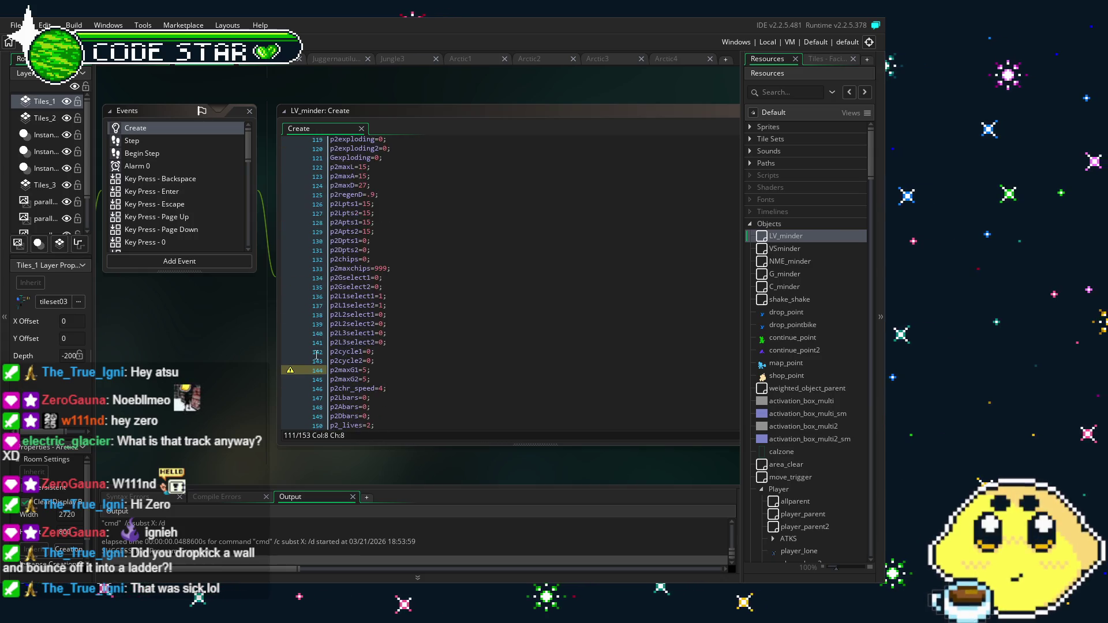
pyautogui.scroll(-3, 369, 374)
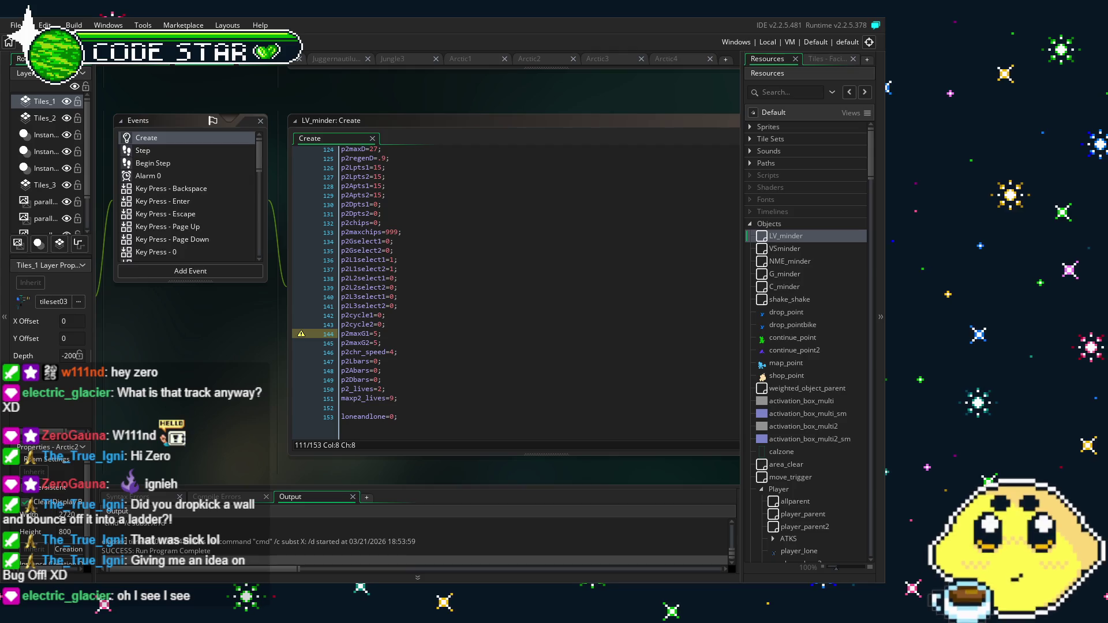
pyautogui.scroll(-2, 212, 412)
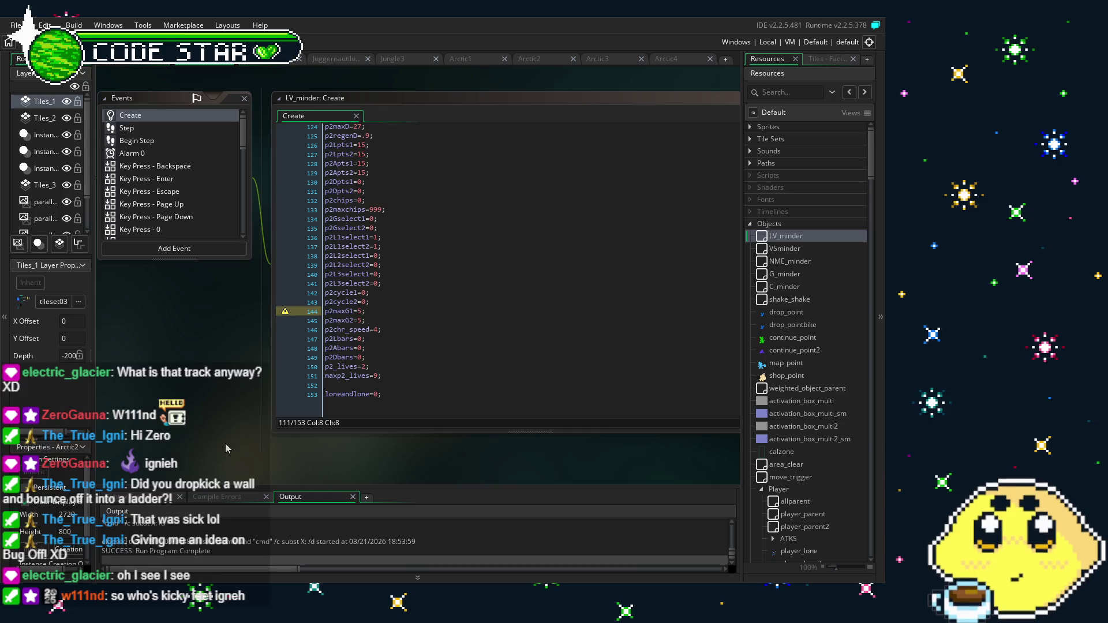
pyautogui.hscroll(-1, 243, 450)
pyautogui.hscroll(-1, 244, 450)
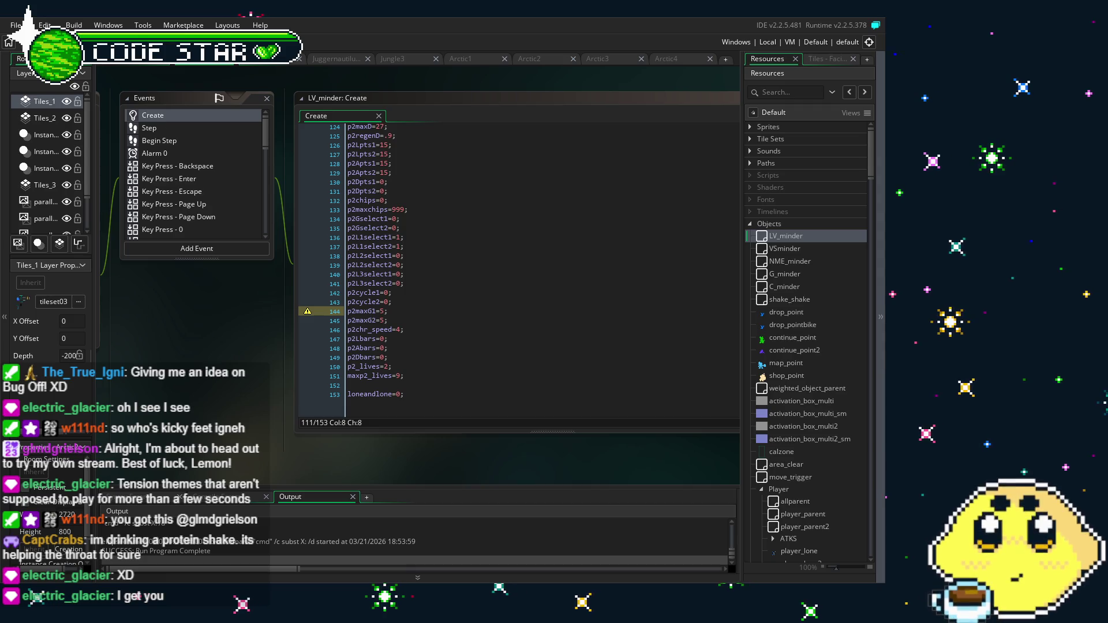
pyautogui.moveTo(296, 450); pyautogui.dragTo(258, 445)
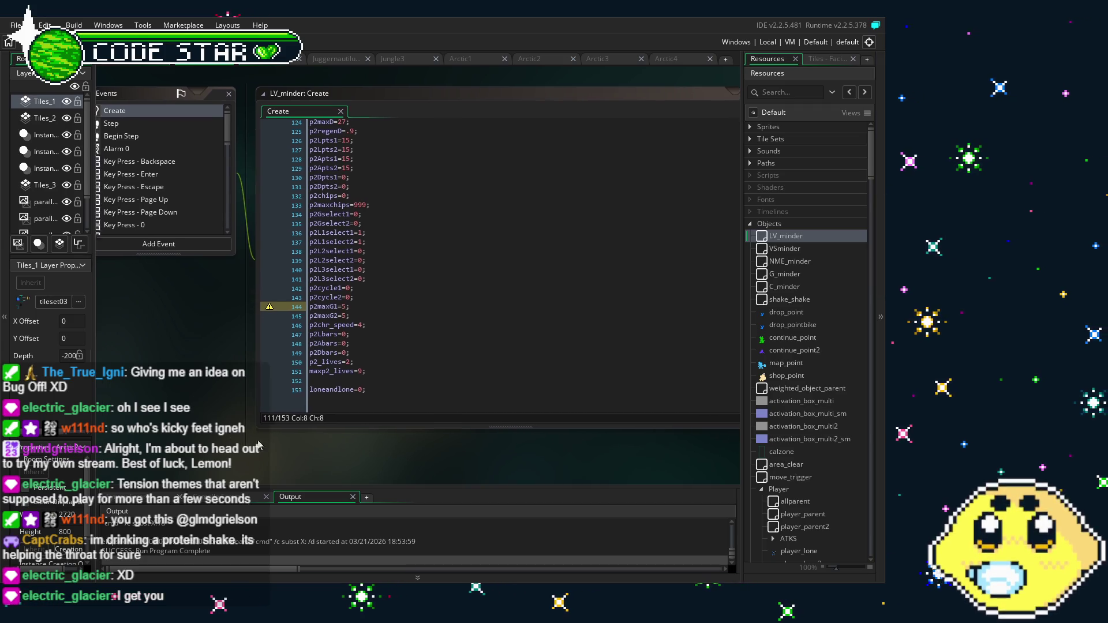
pyautogui.click(430, 409)
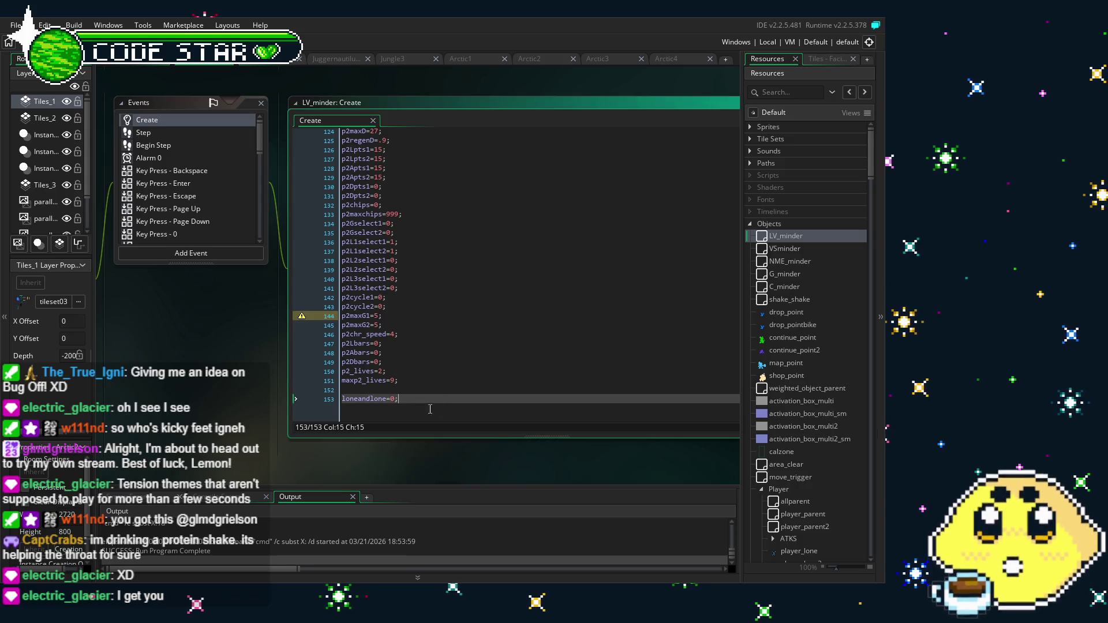
# Change line 153 from loneandlone=0; to loneandlone=1;
pyautogui.keyDown('ctrl'); pyautogui.scroll(8, 382, 414); pyautogui.keyUp('ctrl')
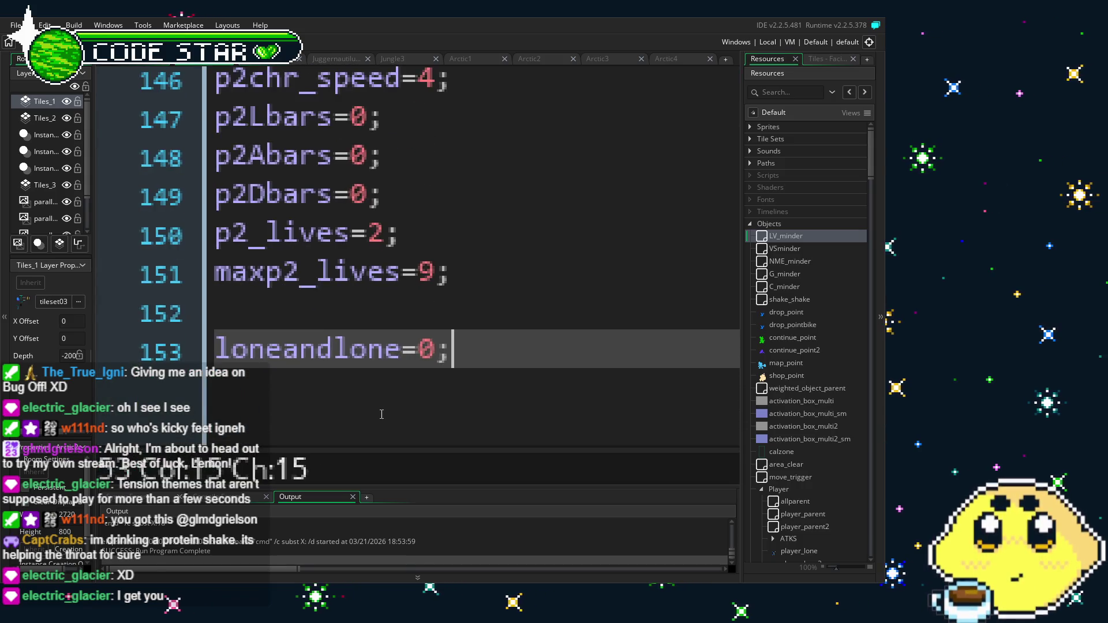
pyautogui.keyDown('ctrl'); pyautogui.scroll(1, 381, 414); pyautogui.keyUp('ctrl')
pyautogui.hotkey('shift', 'Home')
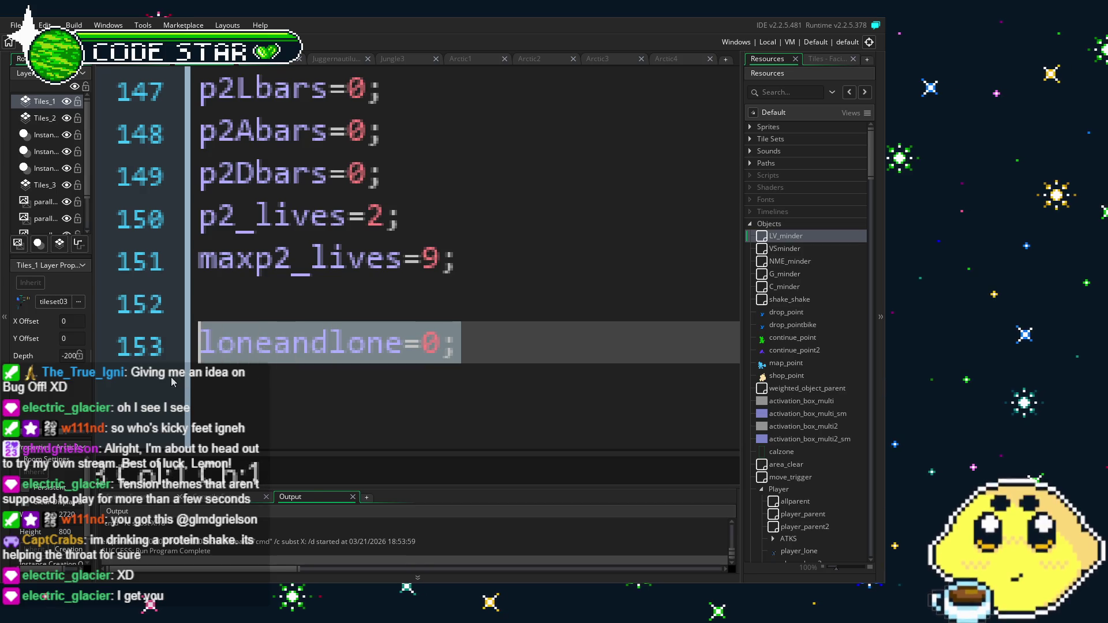
pyautogui.hotkey('shift', 'End')
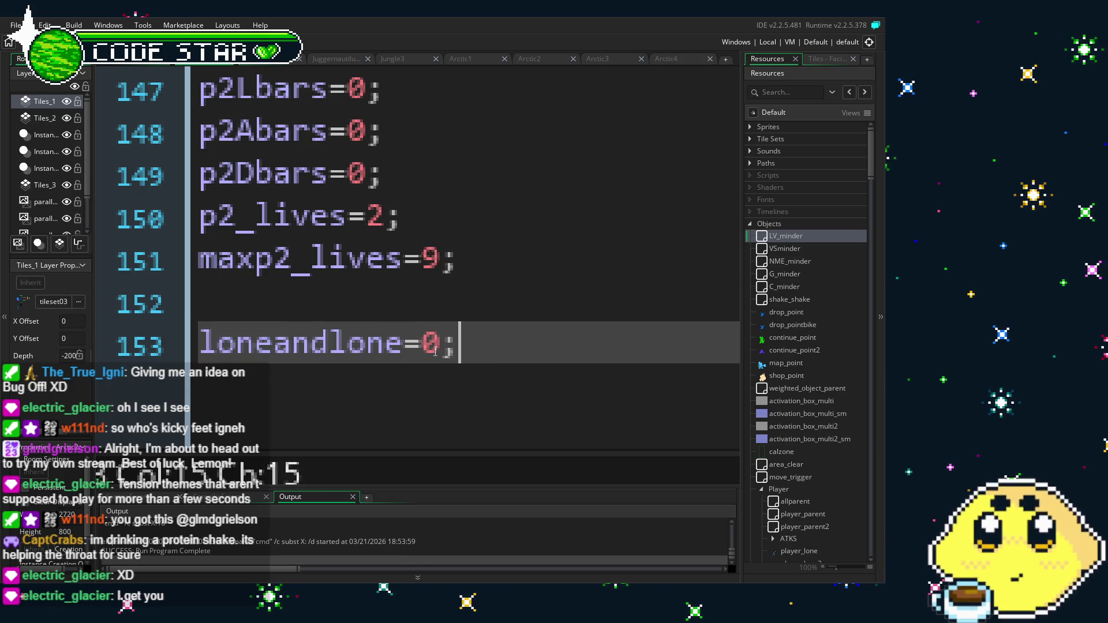
pyautogui.press('Left')
pyautogui.press('BackSpace')
pyautogui.write('`')
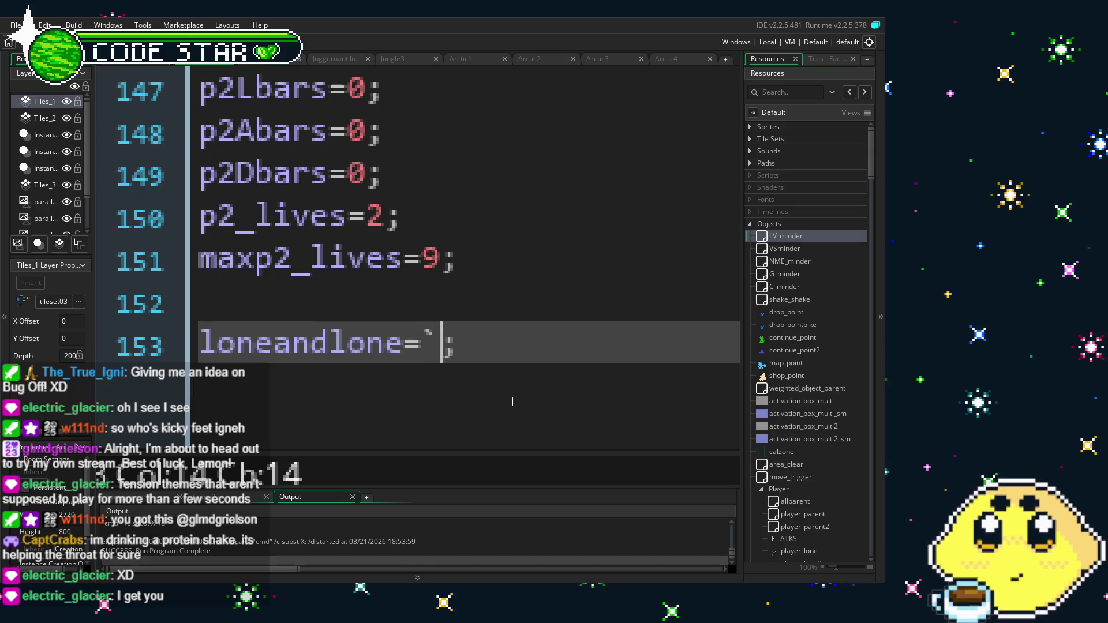
pyautogui.press('BackSpace')
pyautogui.write('1')
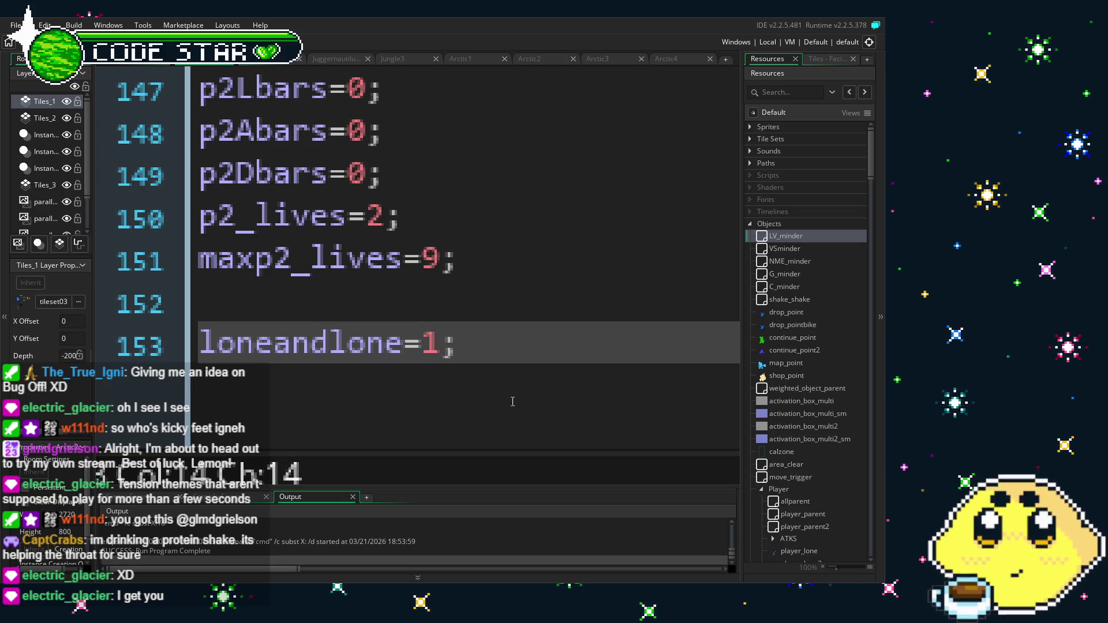
# Save the edited LV_minder Create event with Ctrl+S
pyautogui.scroll(-5, 512, 401)
pyautogui.scroll(-3, 512, 401)
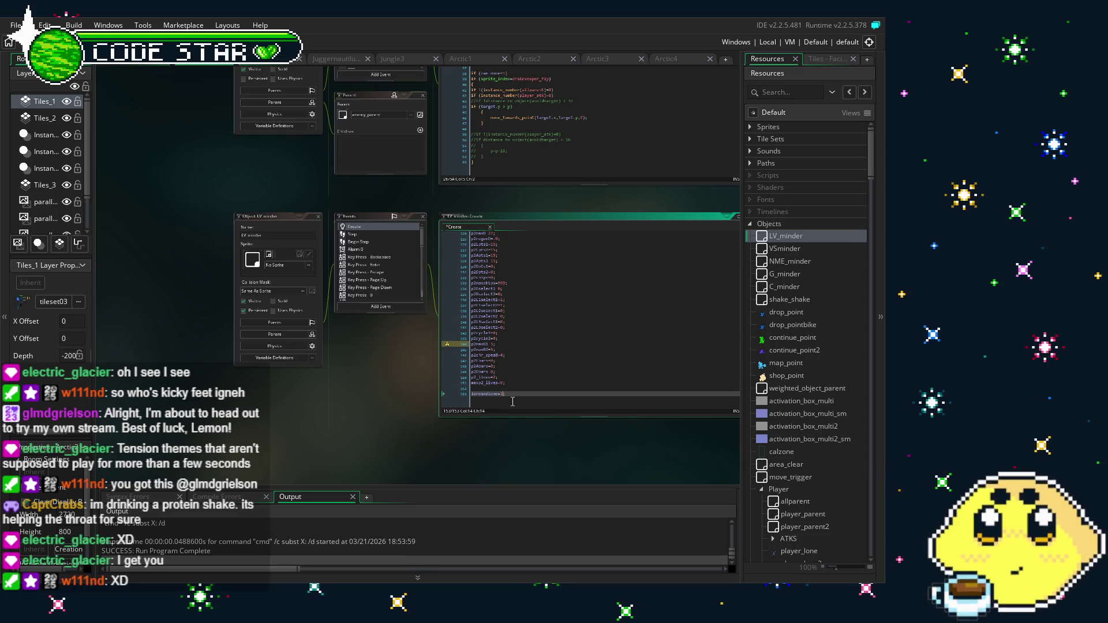
pyautogui.scroll(3, 512, 401)
pyautogui.scroll(-2, 513, 401)
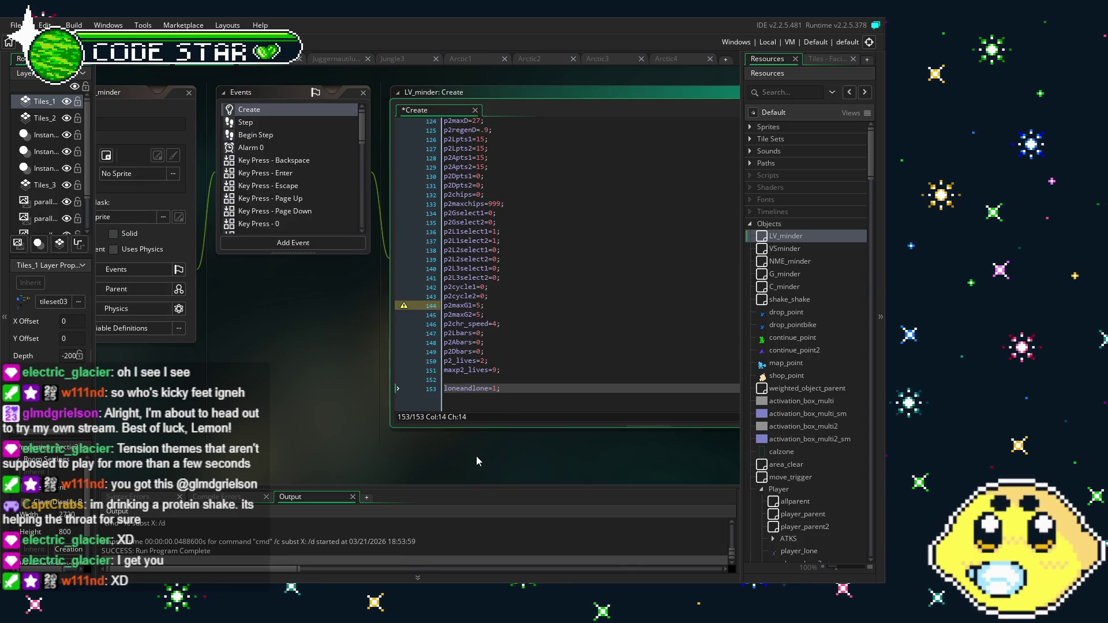
pyautogui.moveTo(476, 456); pyautogui.dragTo(329, 434)
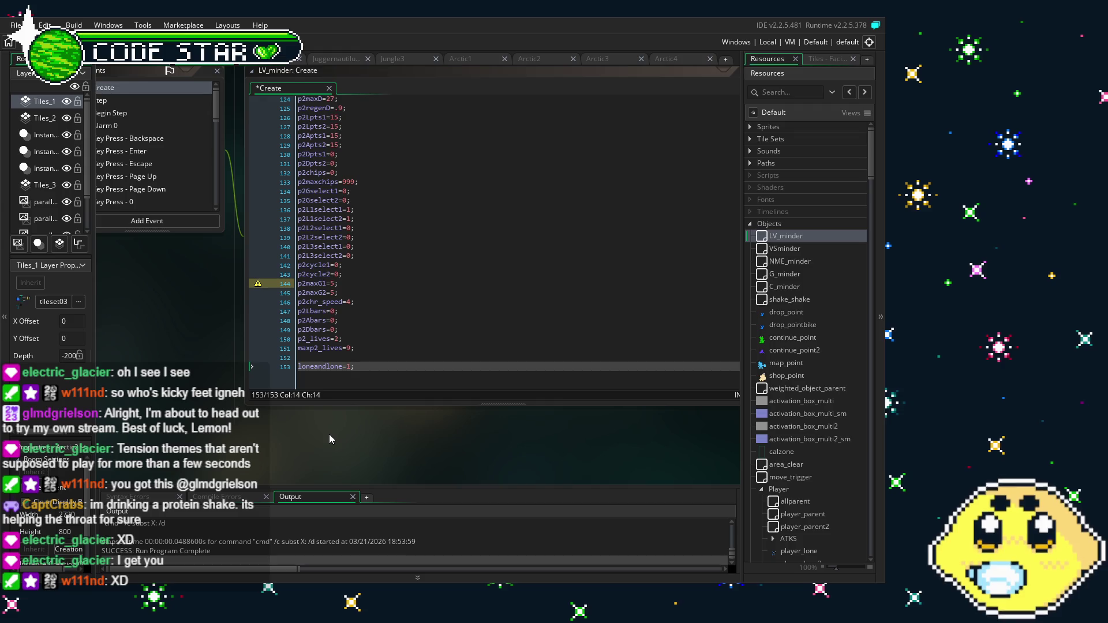
pyautogui.hotkey('ctrl', 's')
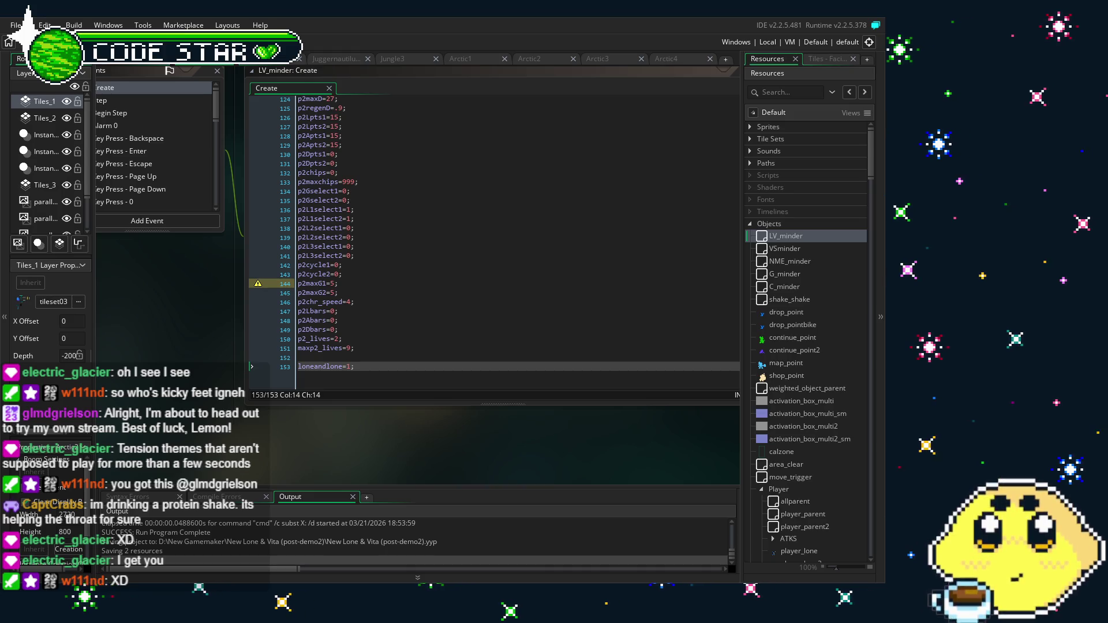
pyautogui.moveTo(387, 408); pyautogui.dragTo(312, 411)
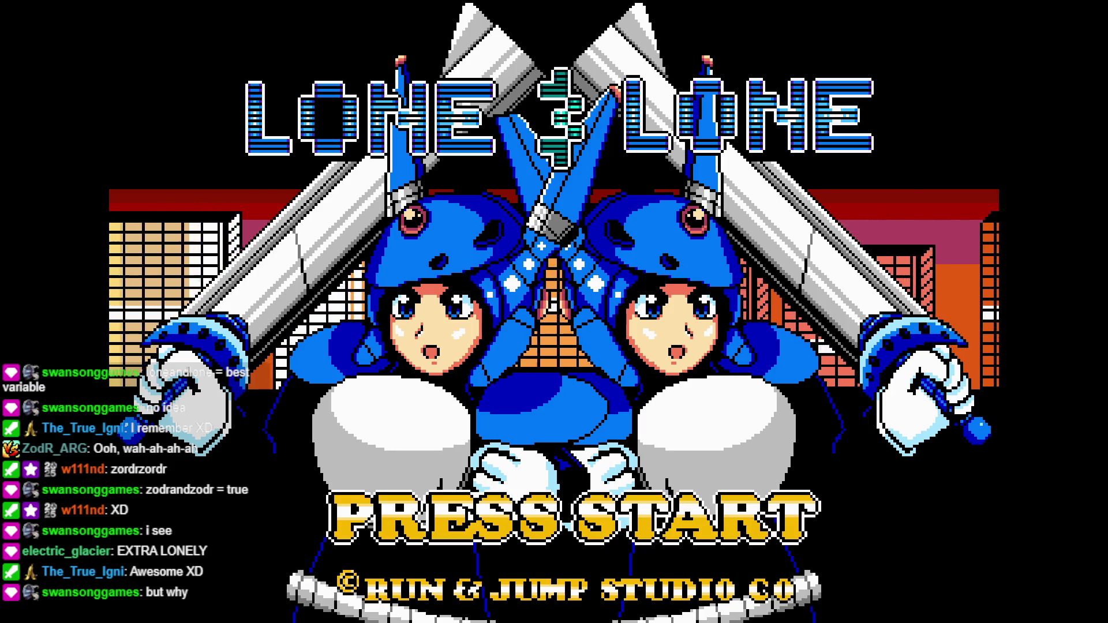
# Start a SOLO game from MODE SELECT and run the two Lones right toward the statue
pyautogui.press('Return')
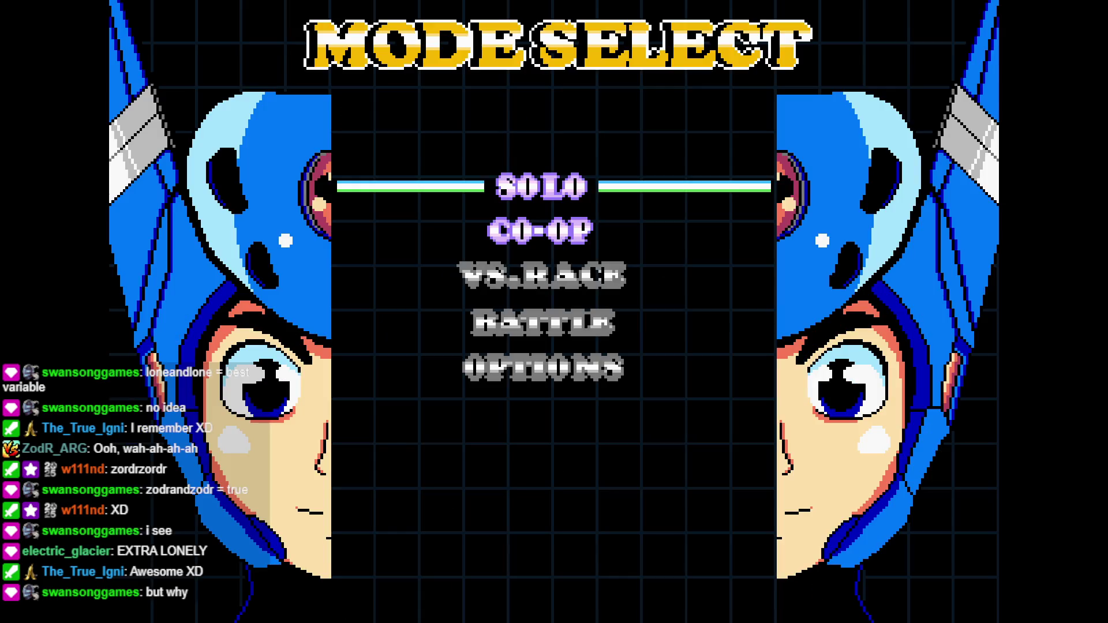
pyautogui.press('Down')
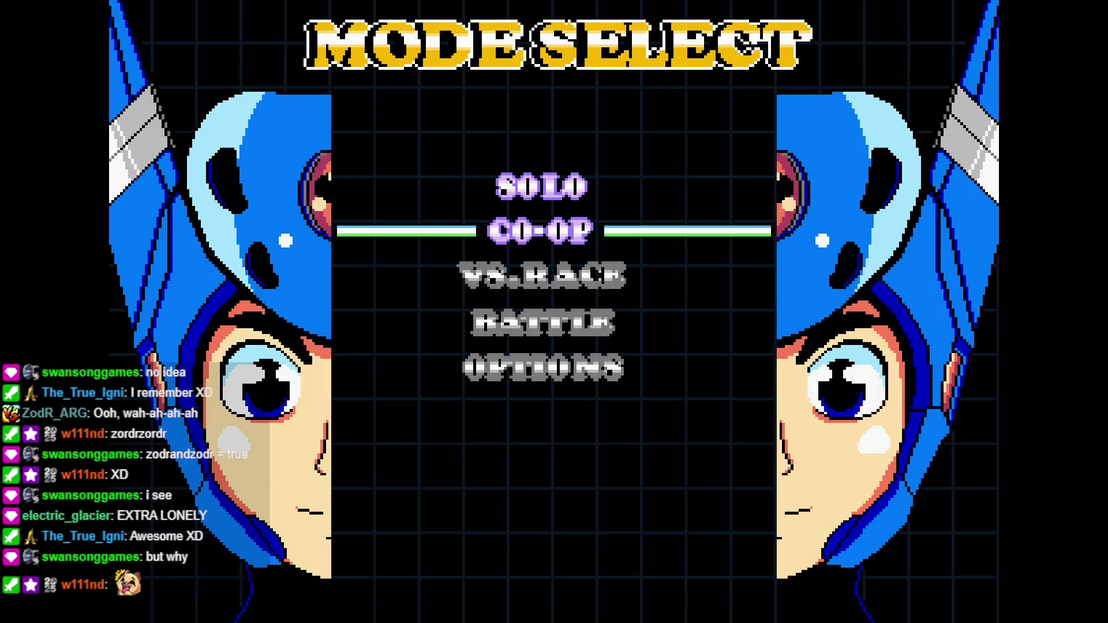
pyautogui.press('Up')
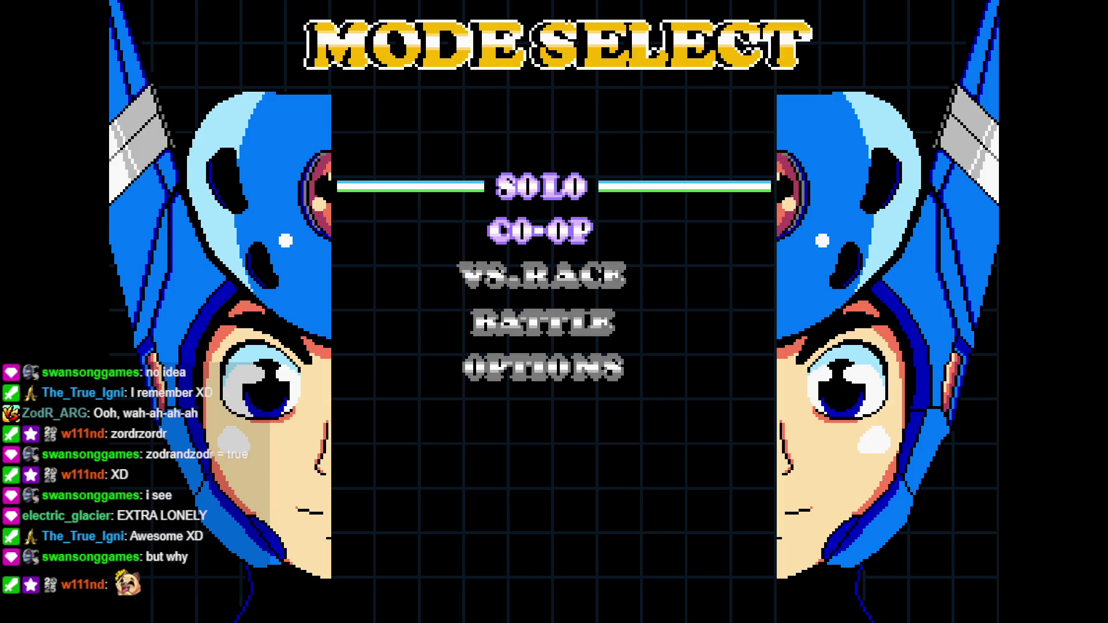
pyautogui.press('Return')
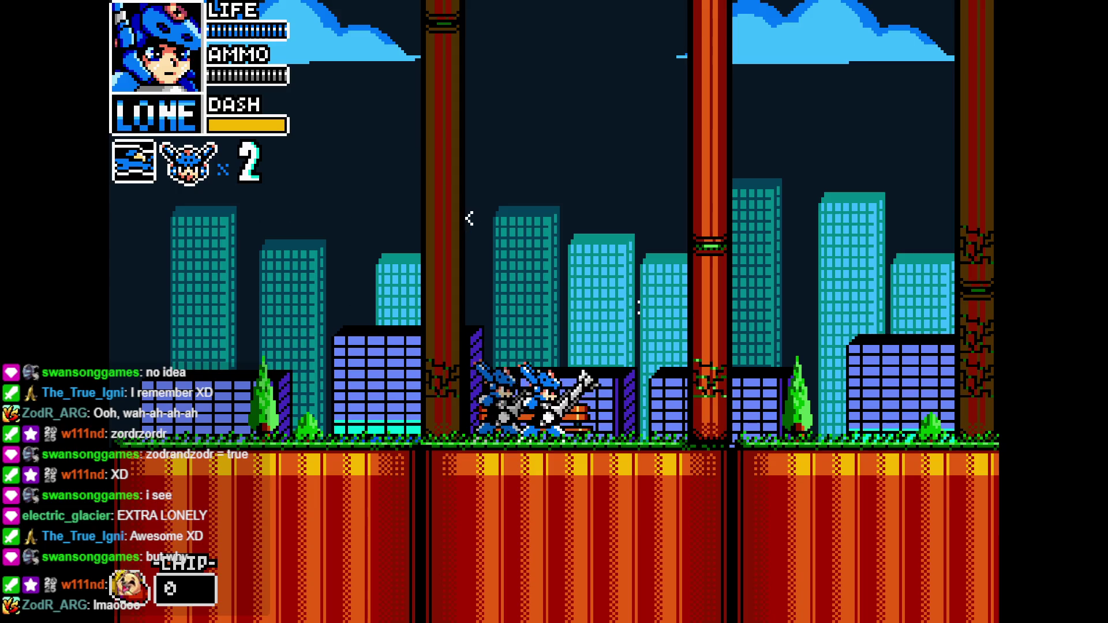
pyautogui.press('Right')
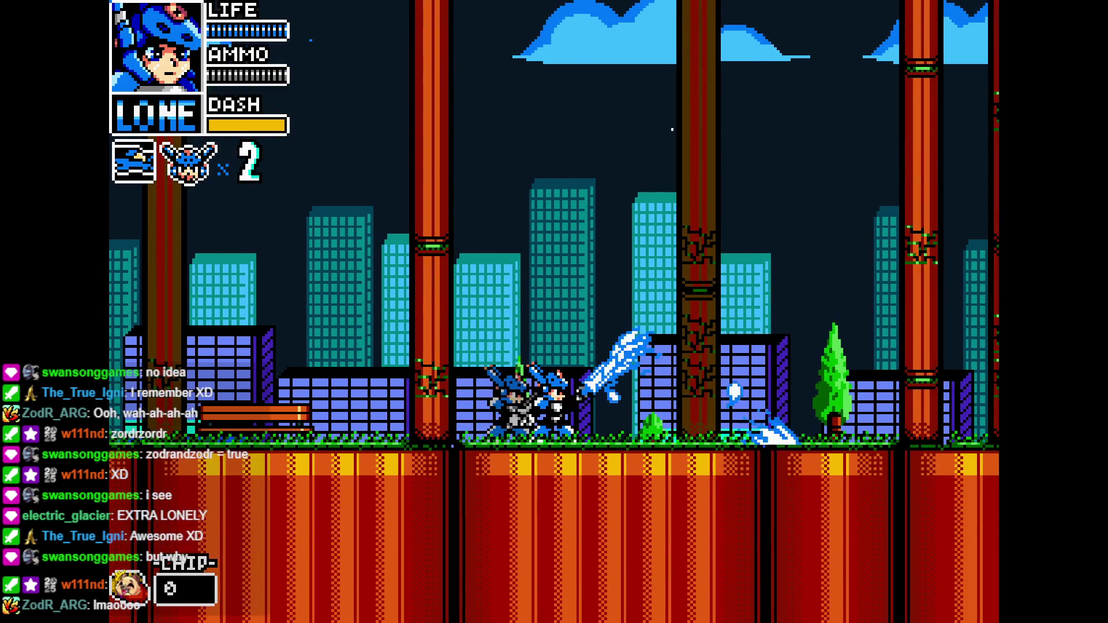
pyautogui.press('Right')
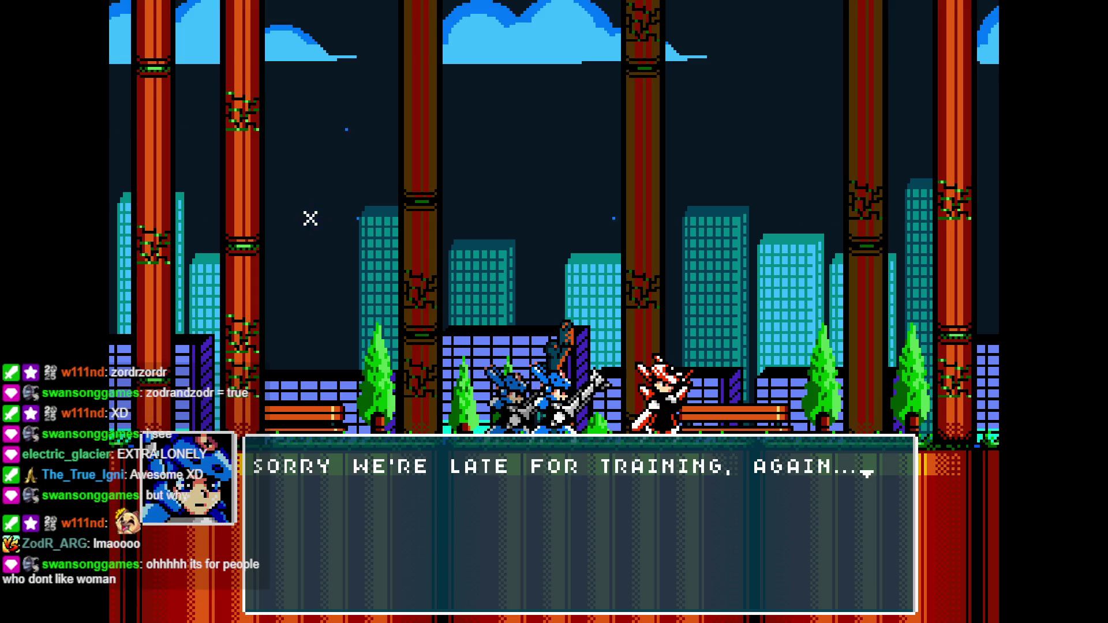
# Advance the training dialogue past the 'WHAT DO YOU THINK, LONE?' and 'NO WAY' lines
pyautogui.press('z')
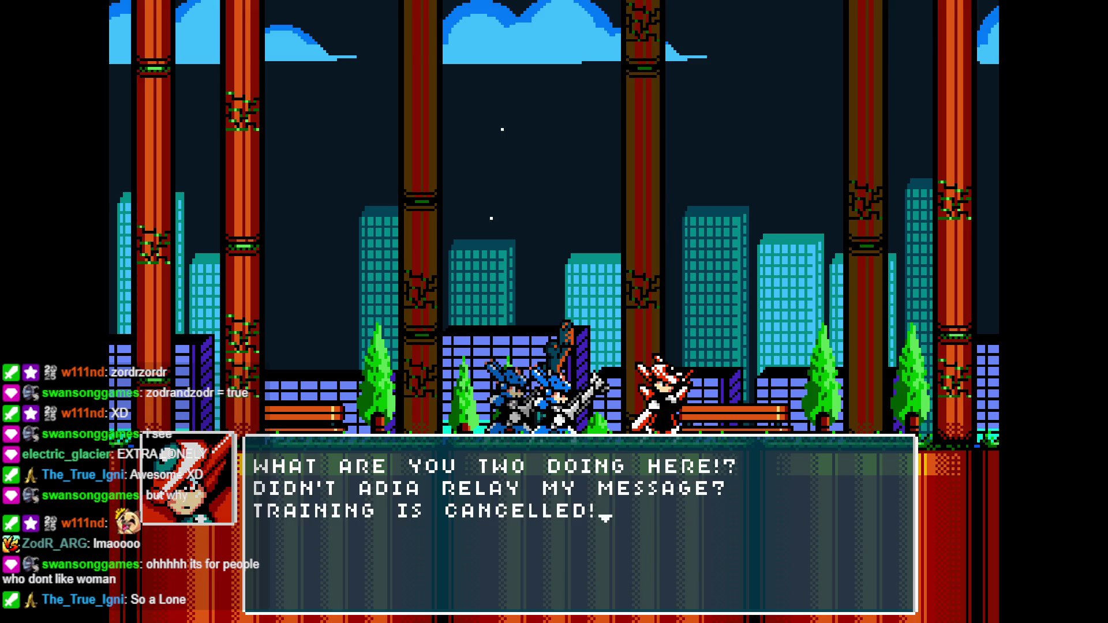
pyautogui.press('z')
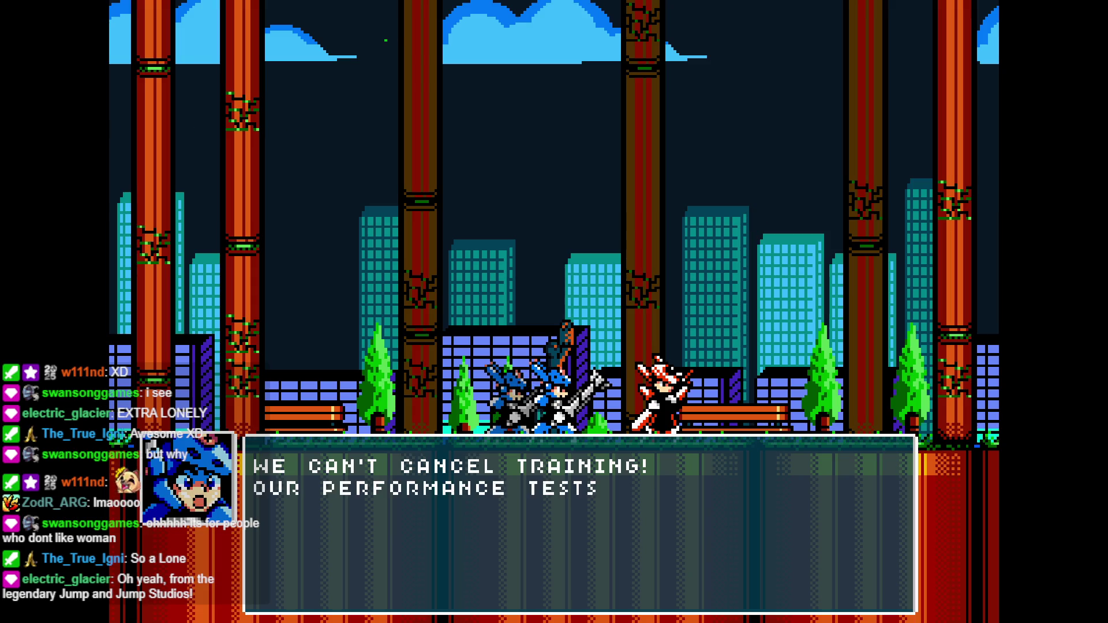
pyautogui.press('z')
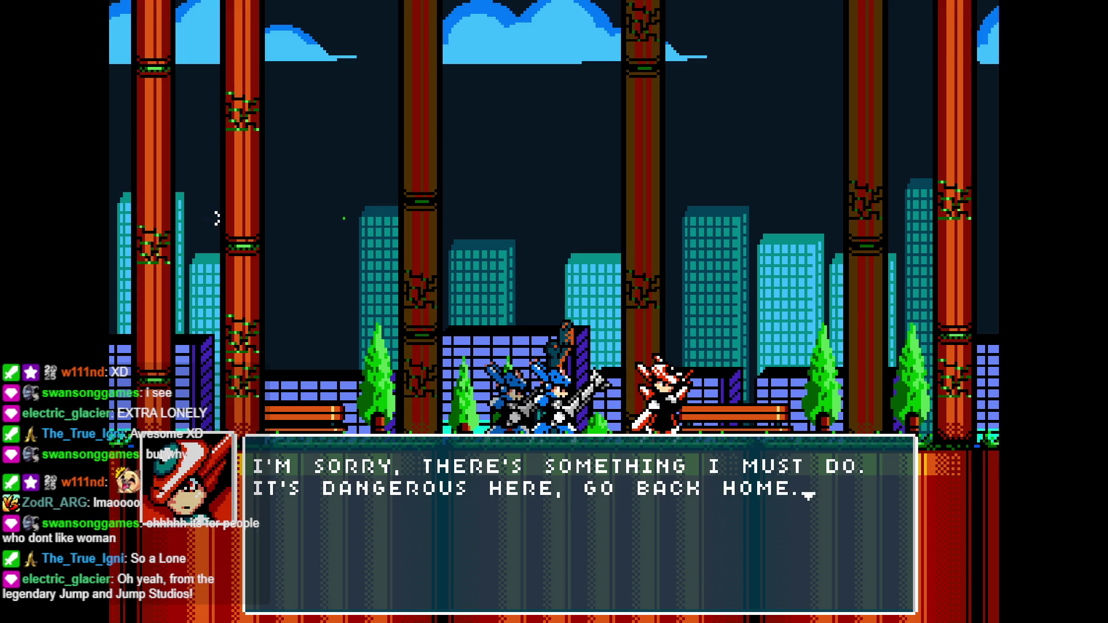
pyautogui.press('z')
pyautogui.press('z')
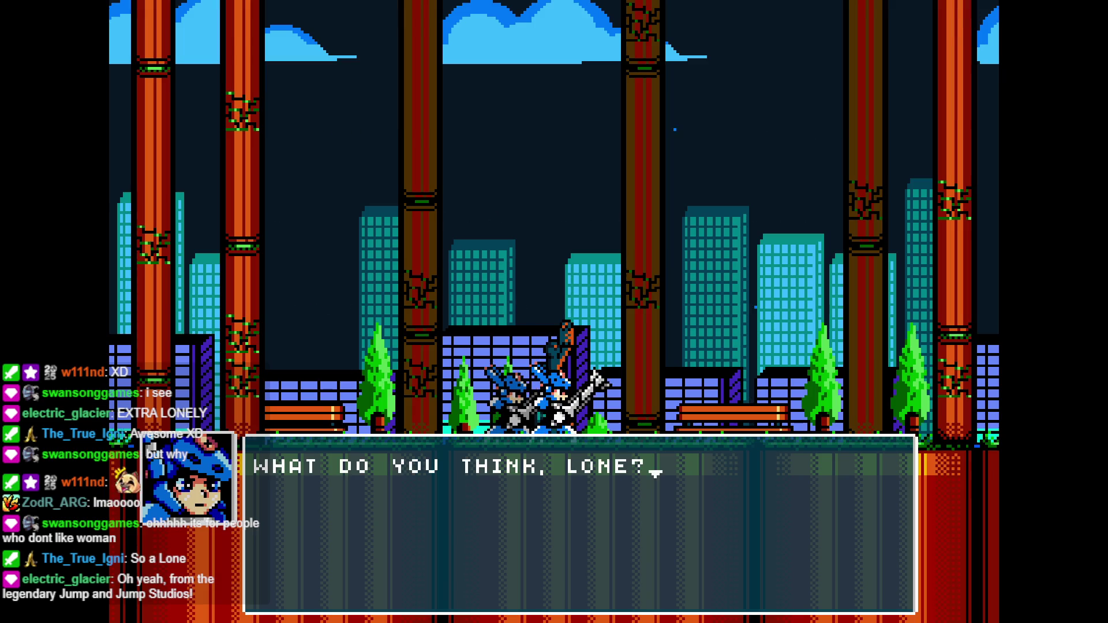
pyautogui.press('z')
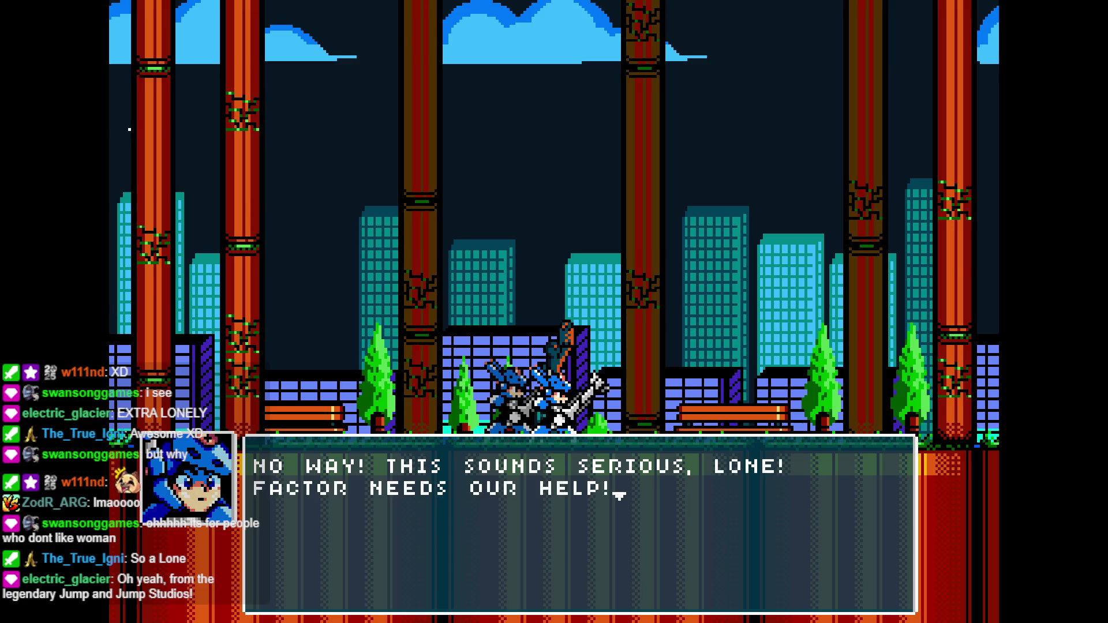
pyautogui.press('z')
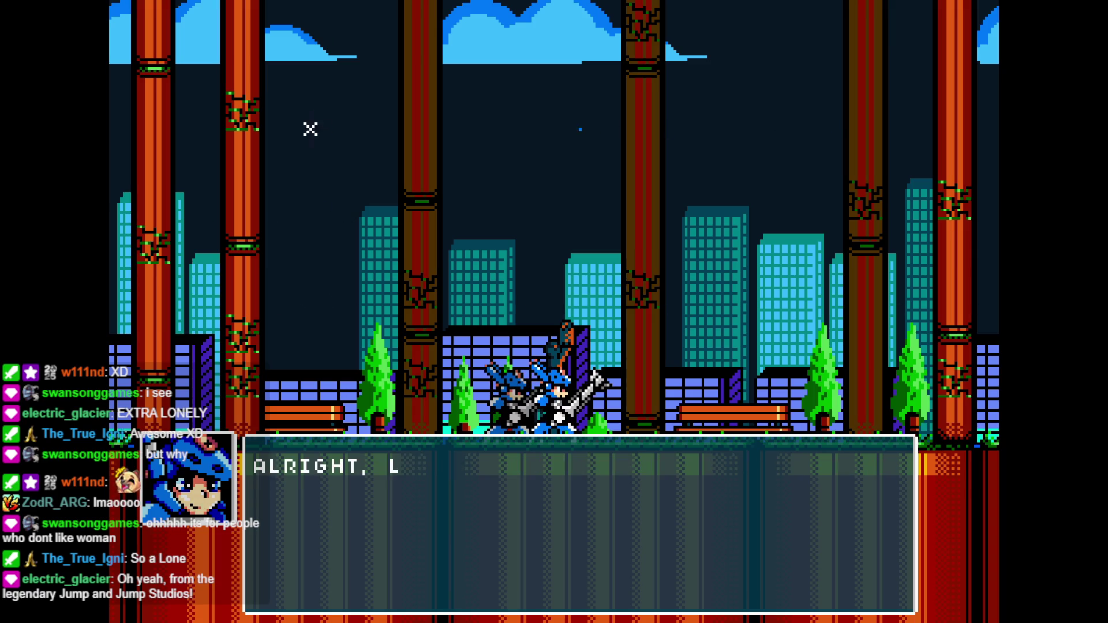
# Close the final dialogue, jump and dash across the ledges, and drop into the city area
pyautogui.press('z')
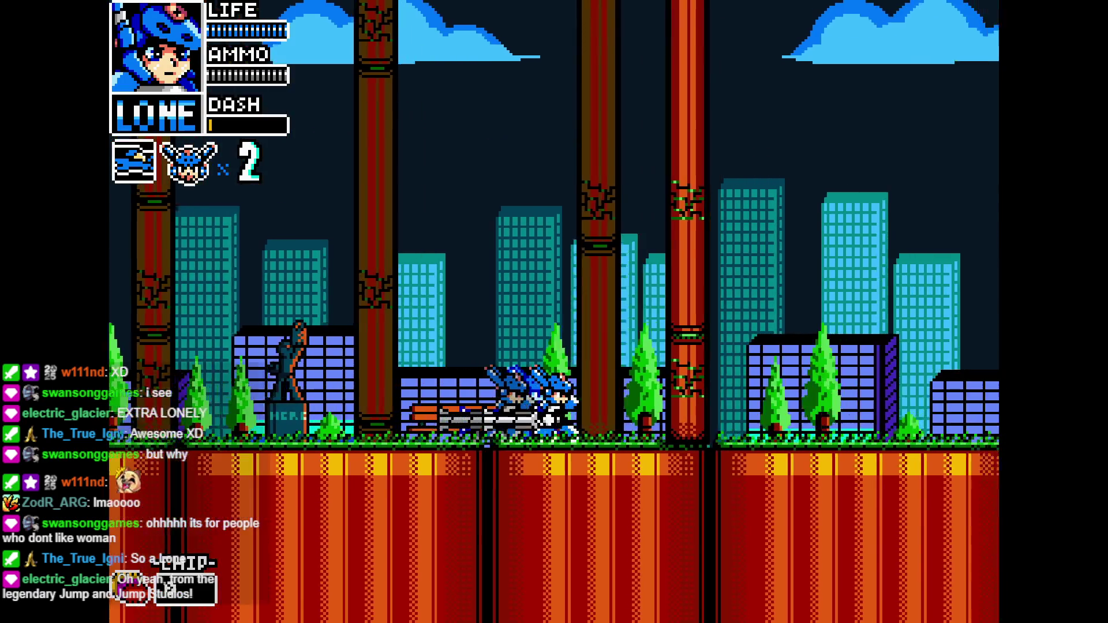
pyautogui.press('Right')
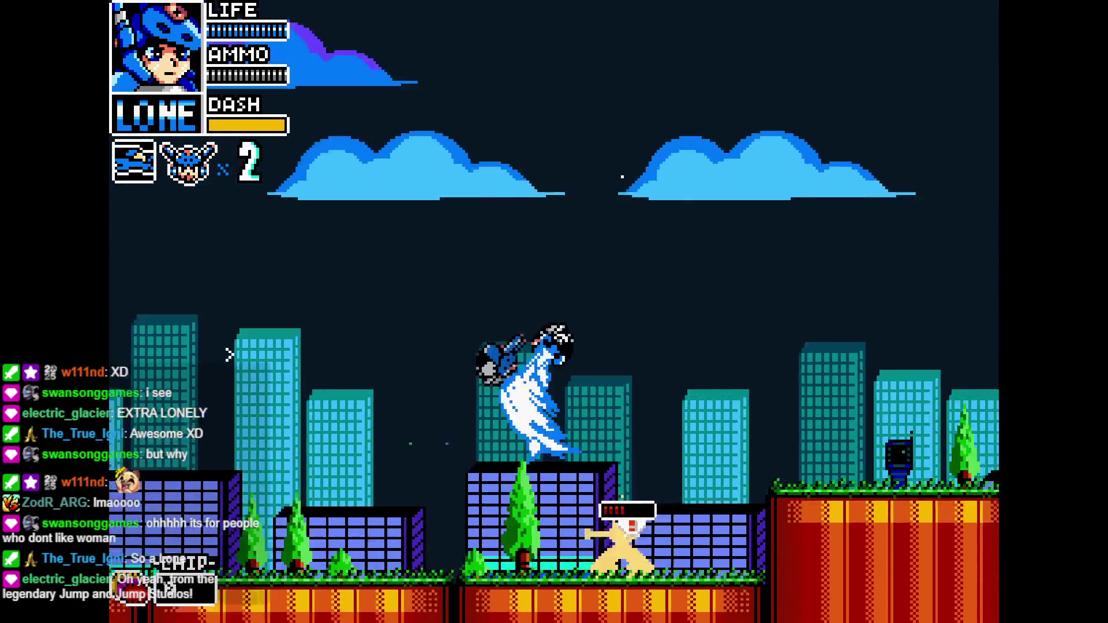
pyautogui.press('Right')
pyautogui.press('z')
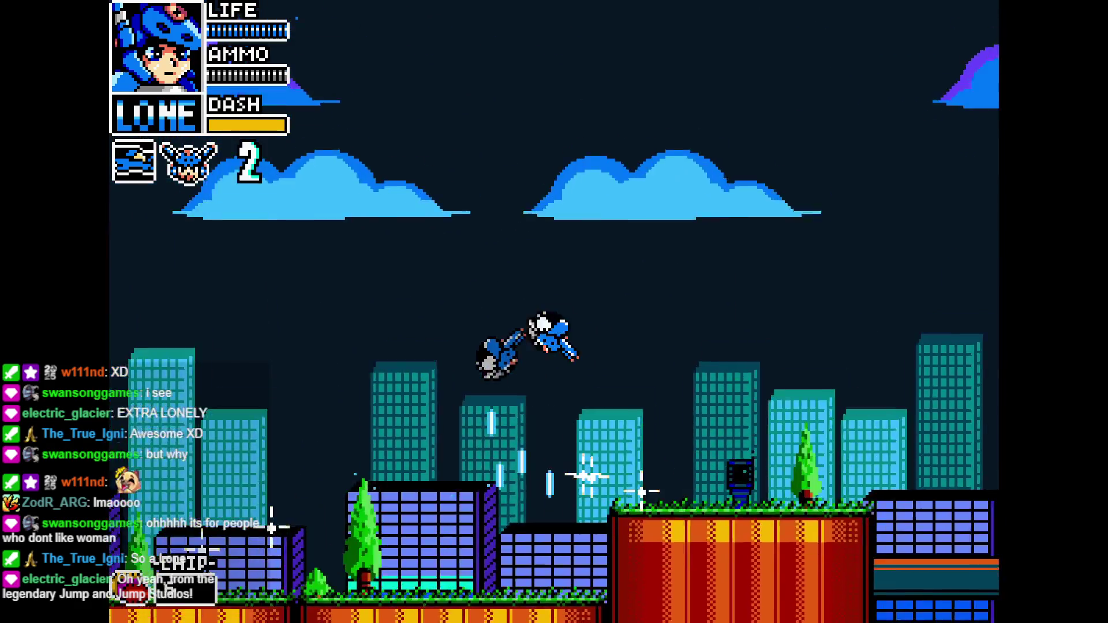
pyautogui.press('Right')
pyautogui.press('z')
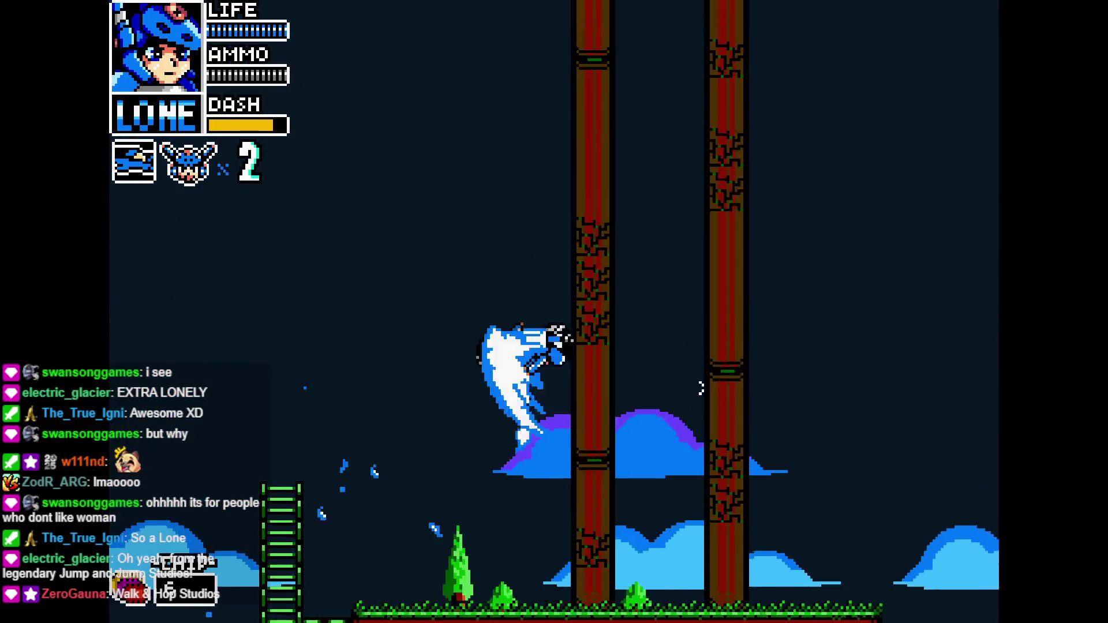
pyautogui.press('Right')
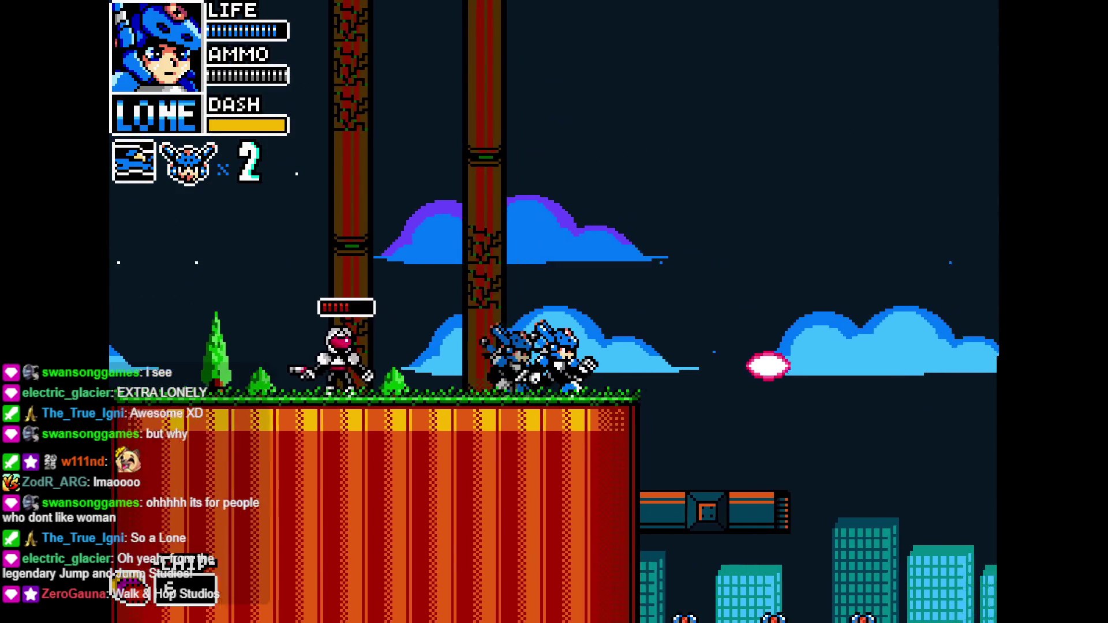
pyautogui.press('z')
pyautogui.press('Left')
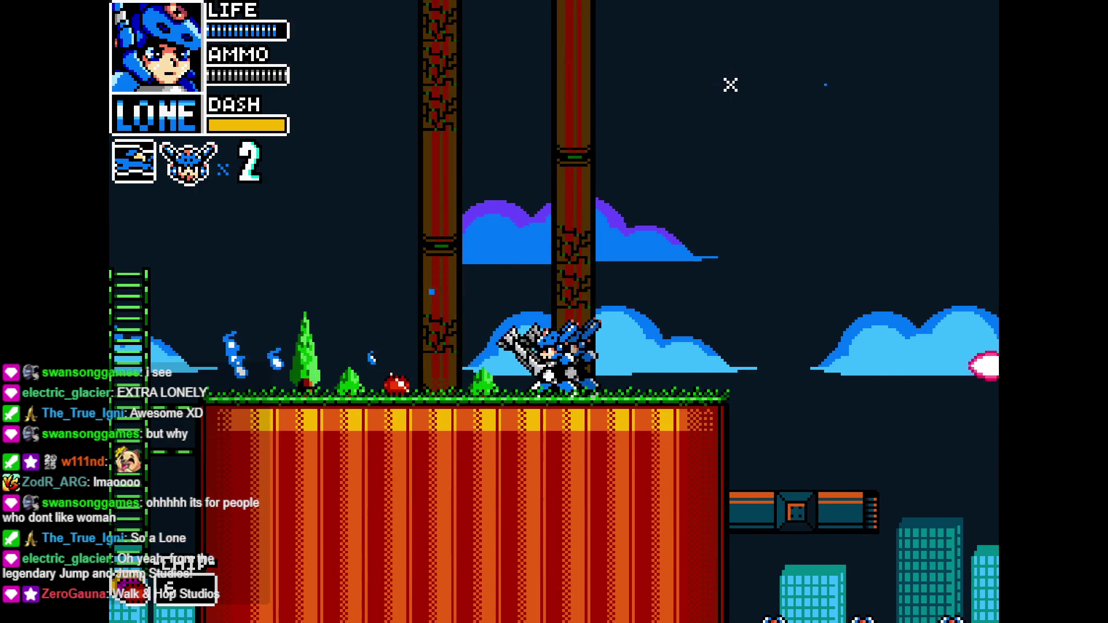
pyautogui.press('Left')
pyautogui.press('Right')
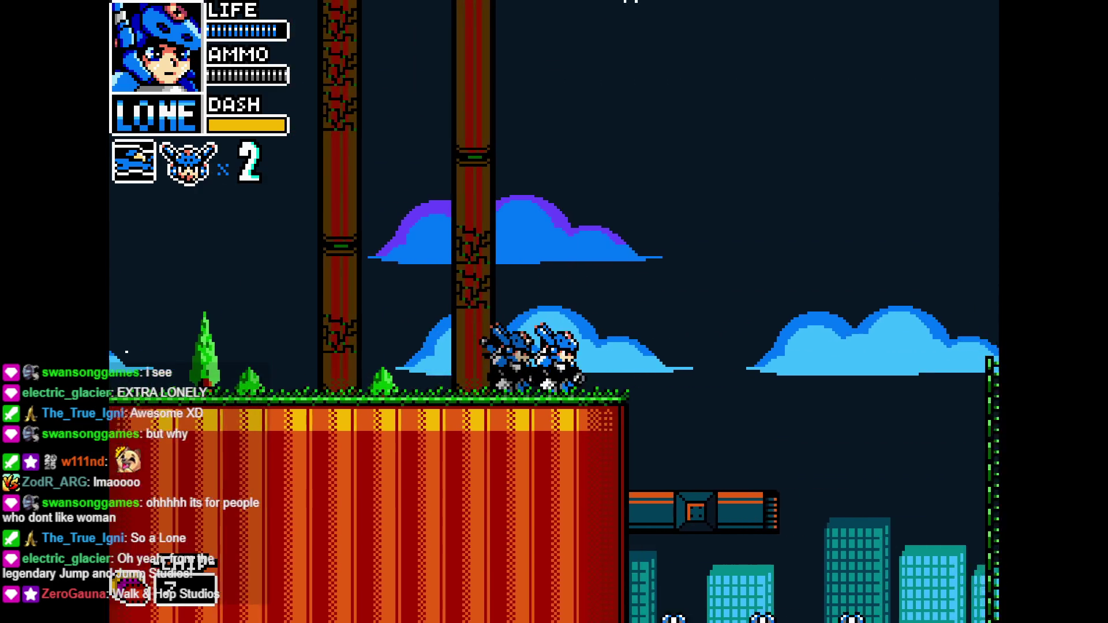
pyautogui.press('Right')
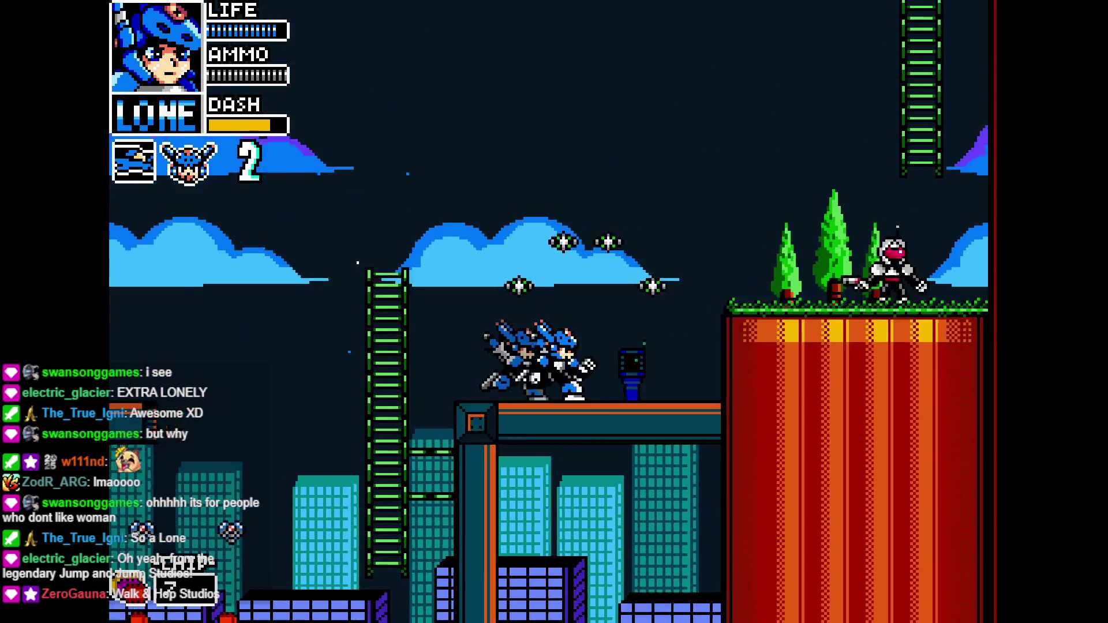
# Slash the enemy, climb the ladder and jump across platforms down to the lower street
pyautogui.press('Right')
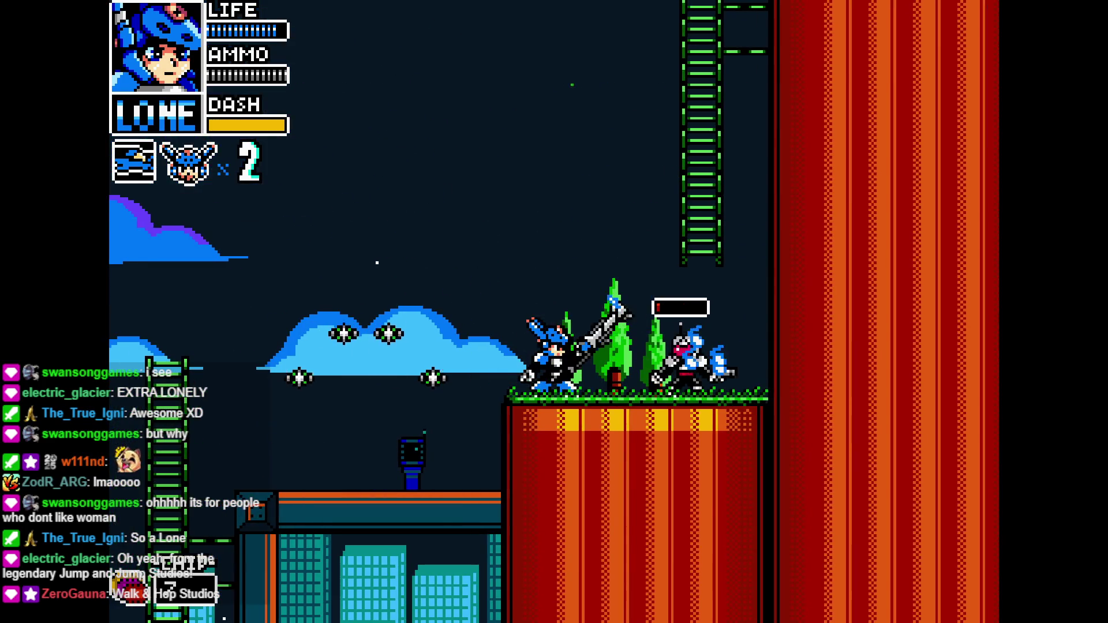
pyautogui.press('Up')
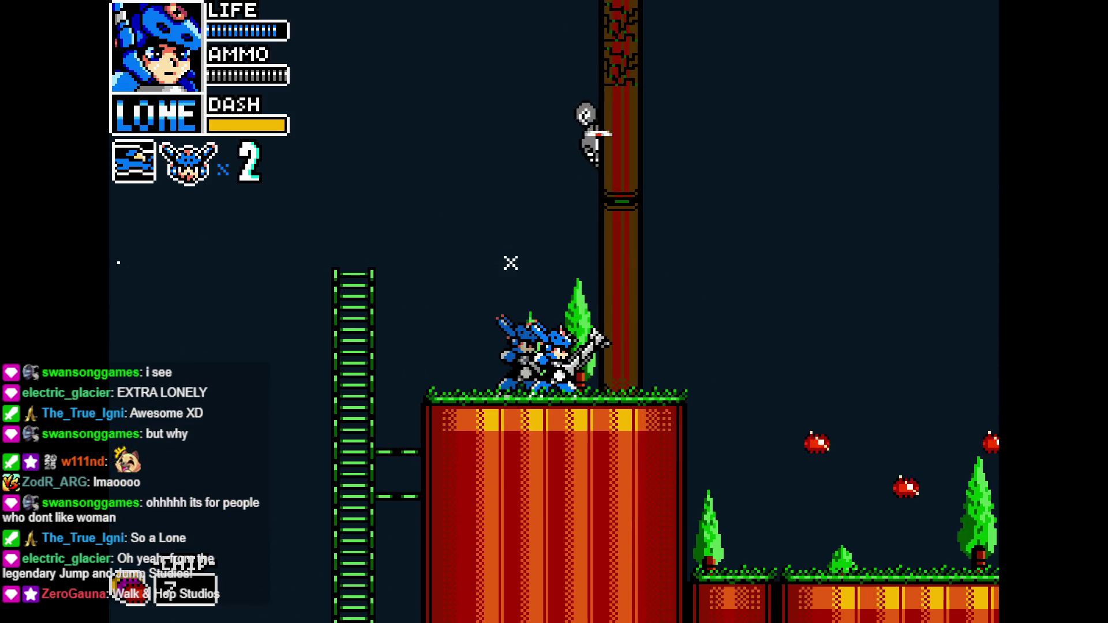
pyautogui.press('Right')
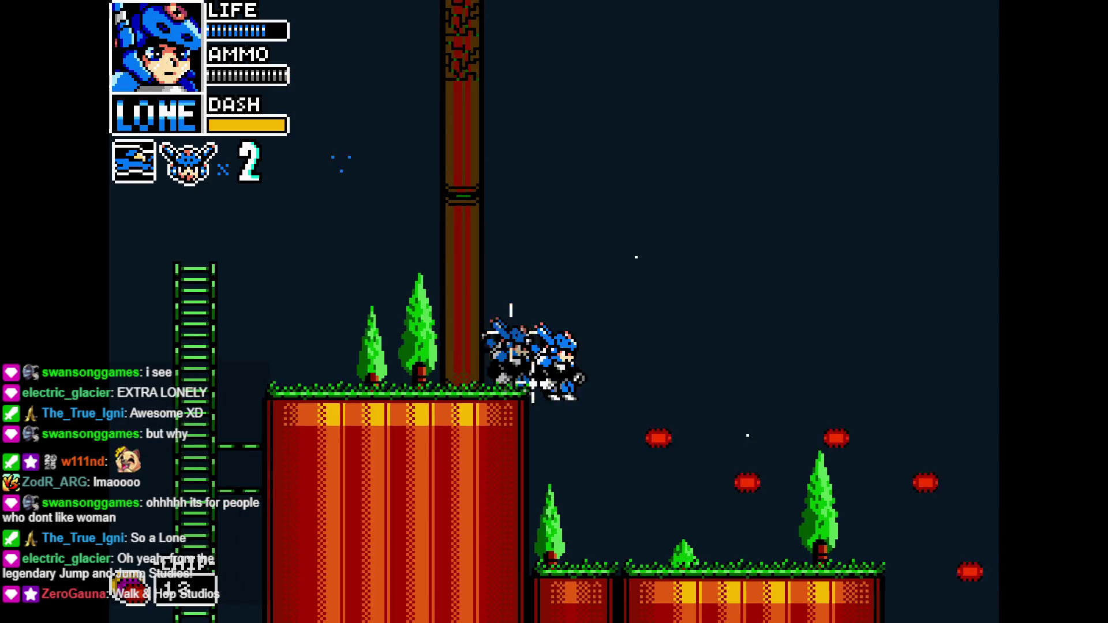
pyautogui.press('Right')
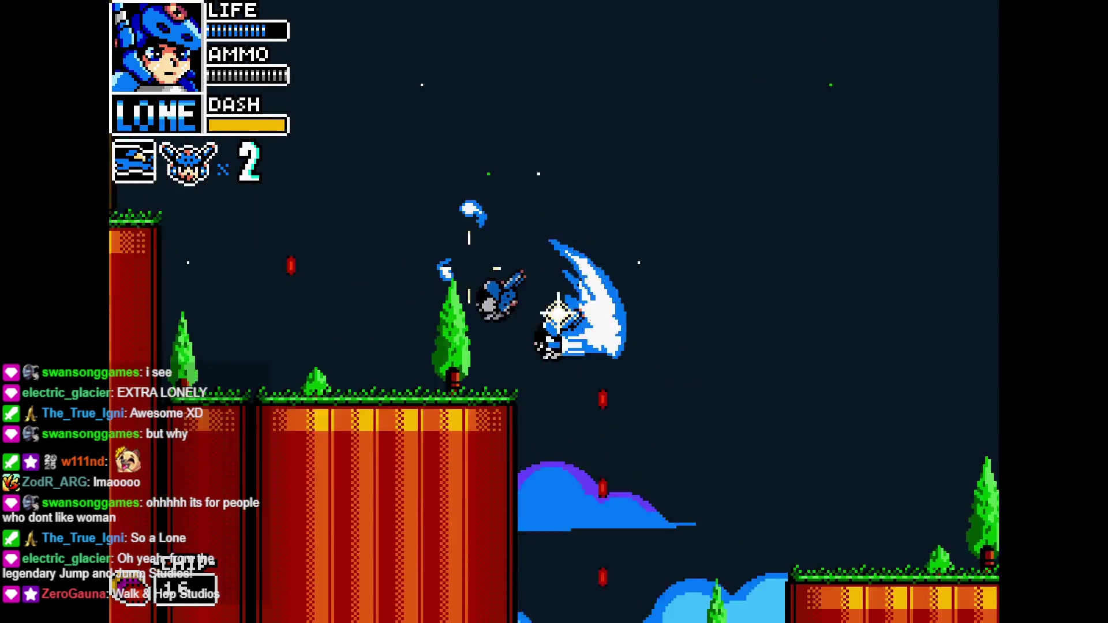
pyautogui.press('Right')
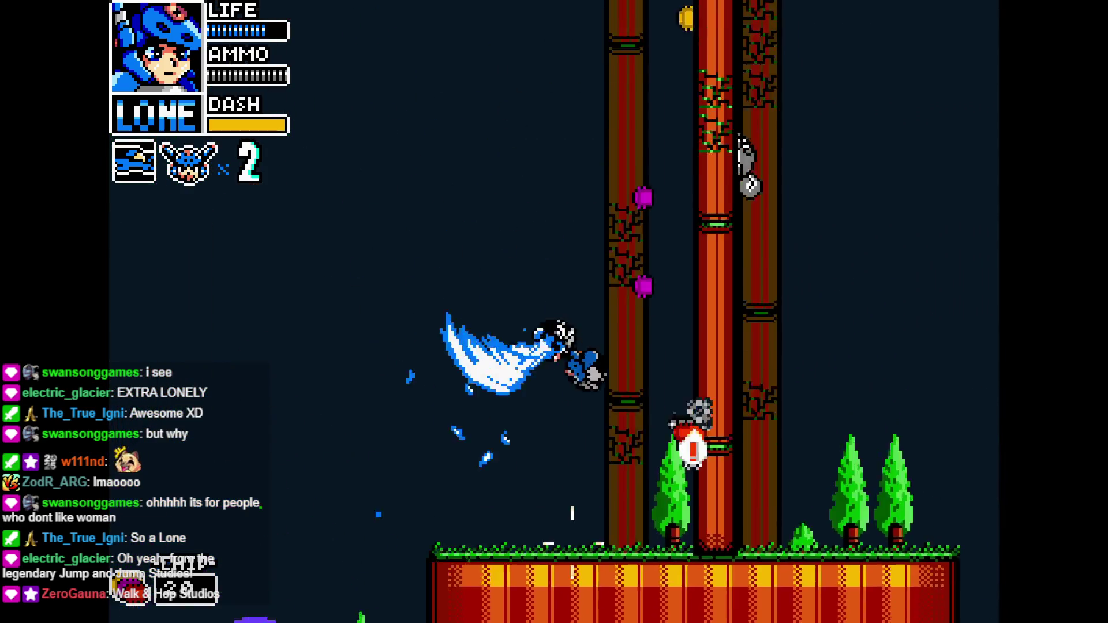
pyautogui.press('Right')
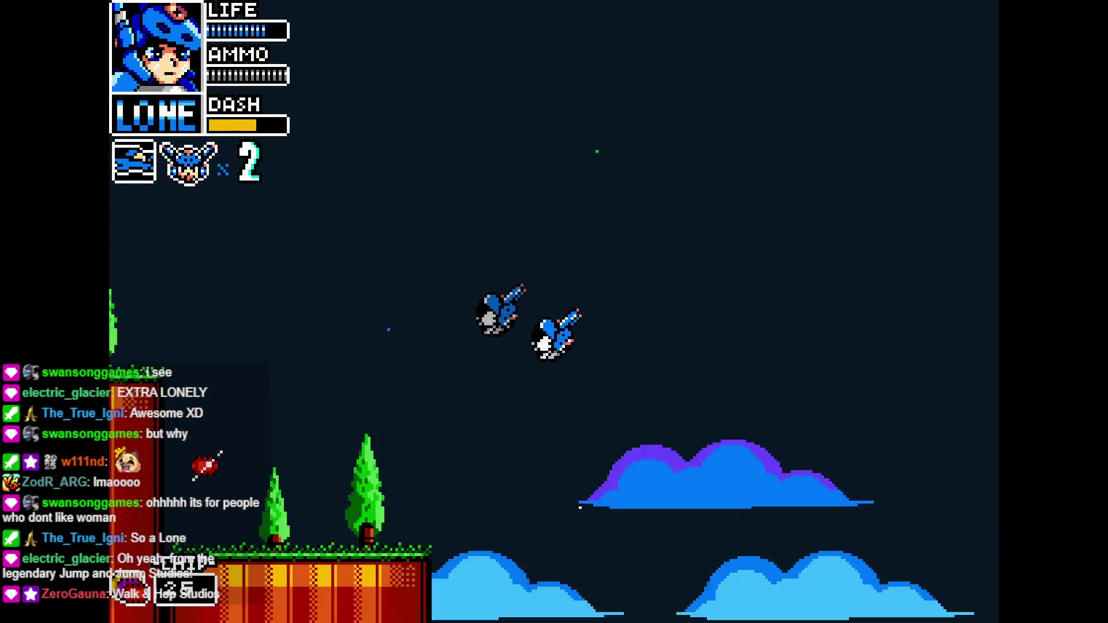
pyautogui.press('Right')
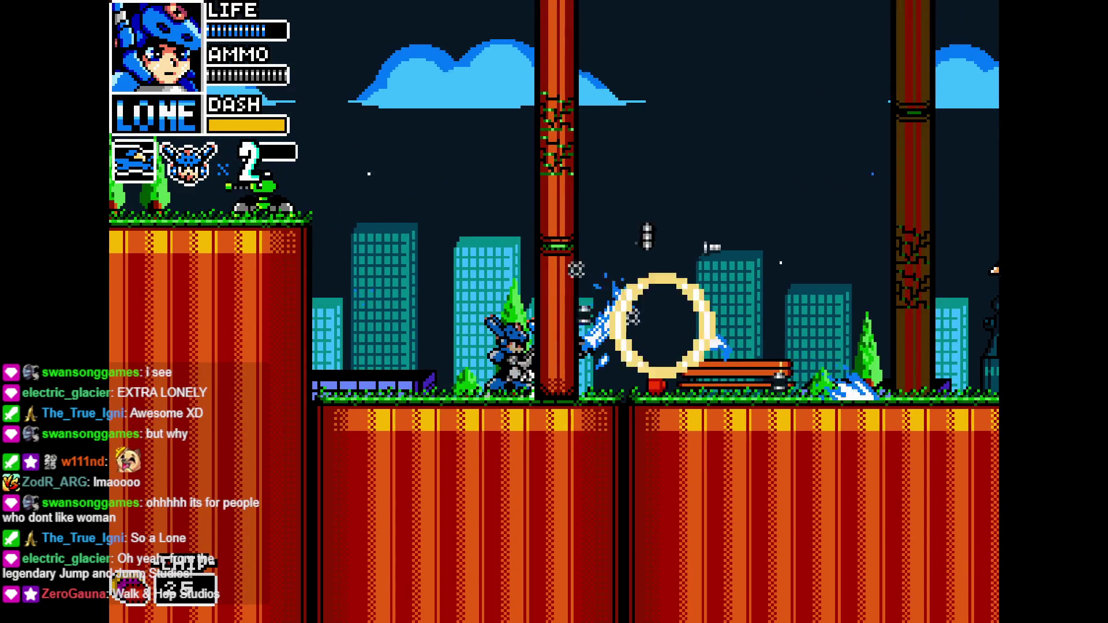
# Advance along the street, jumping ledges and crates while slashing enemies
pyautogui.press('Right')
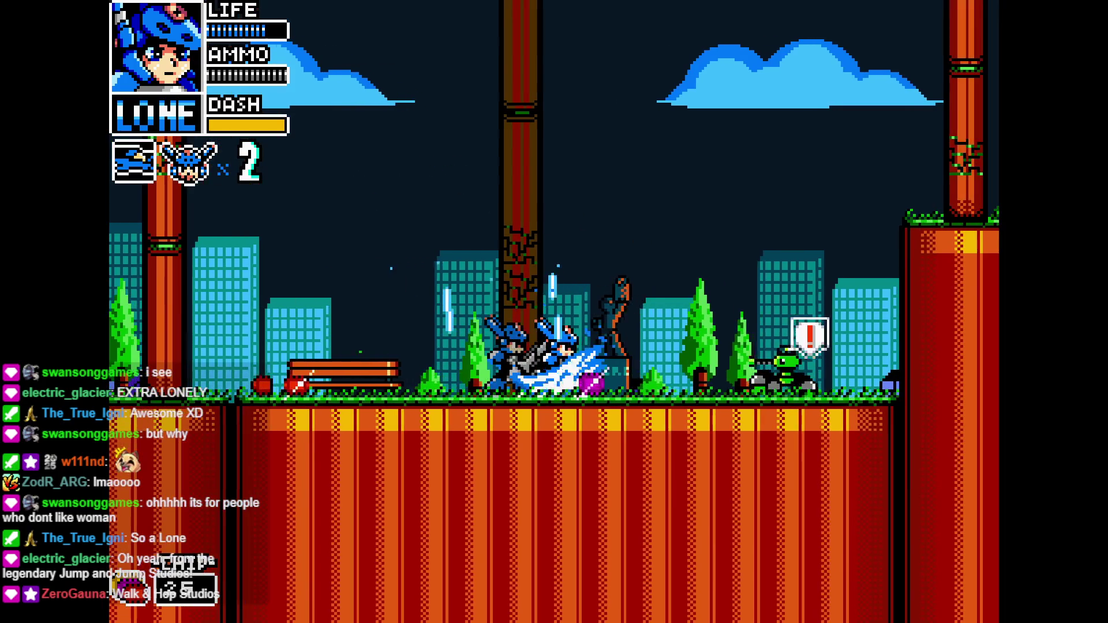
pyautogui.press('Right')
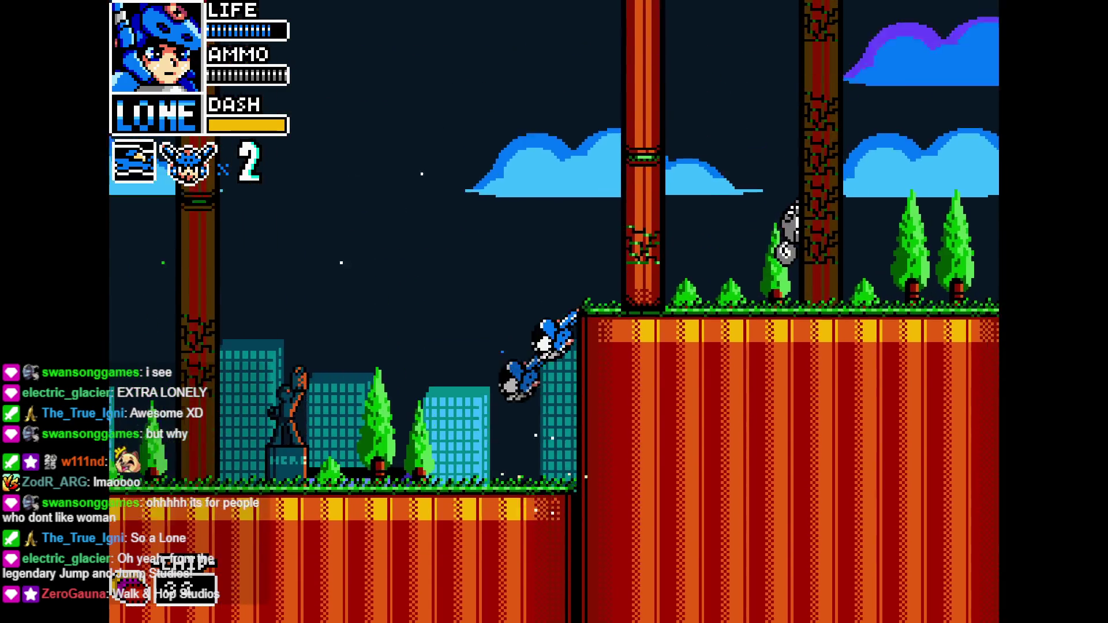
pyautogui.press('Right')
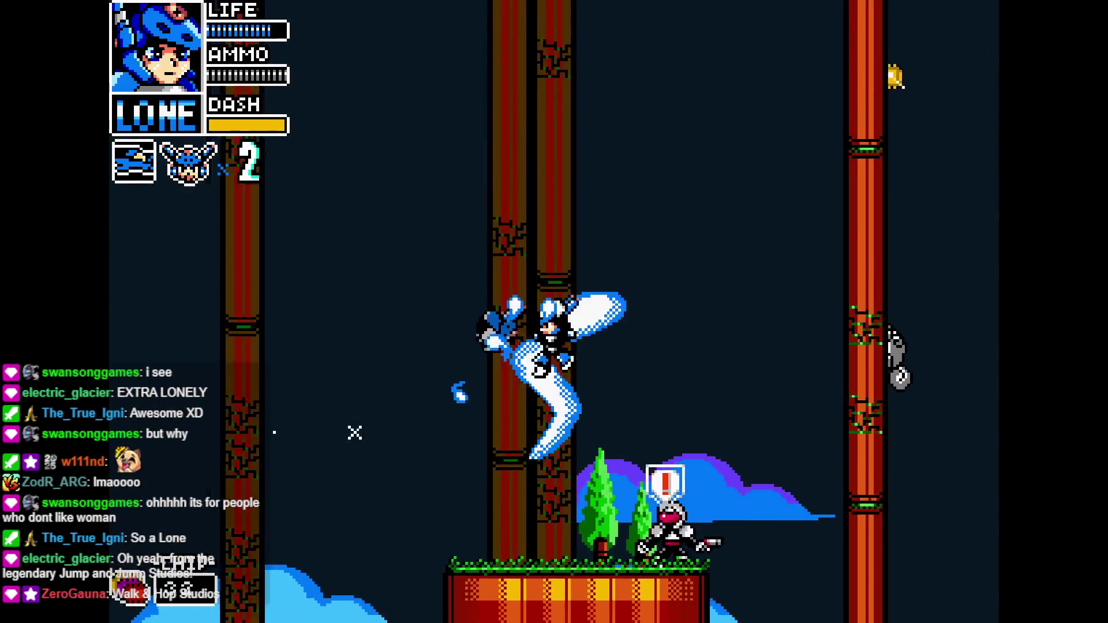
pyautogui.press('Down')
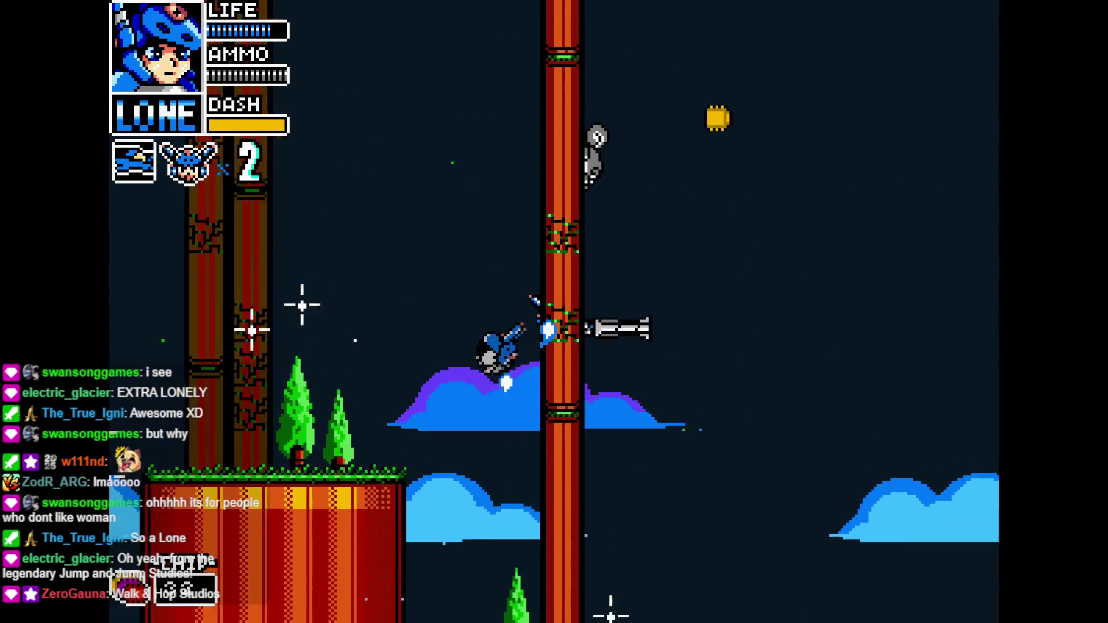
pyautogui.press('Right')
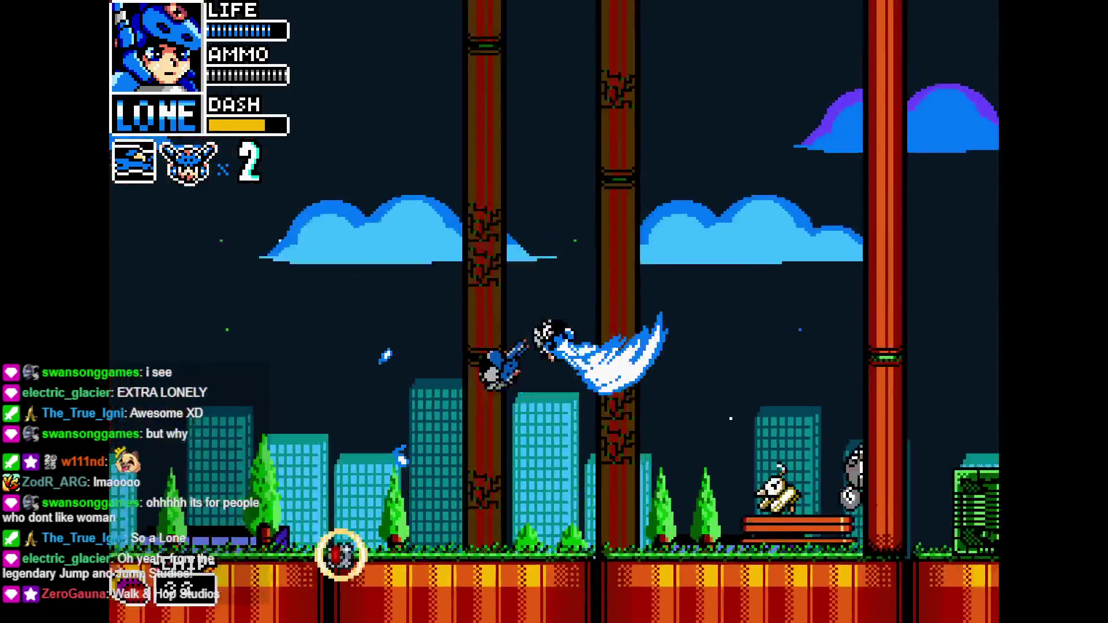
pyautogui.press('Right')
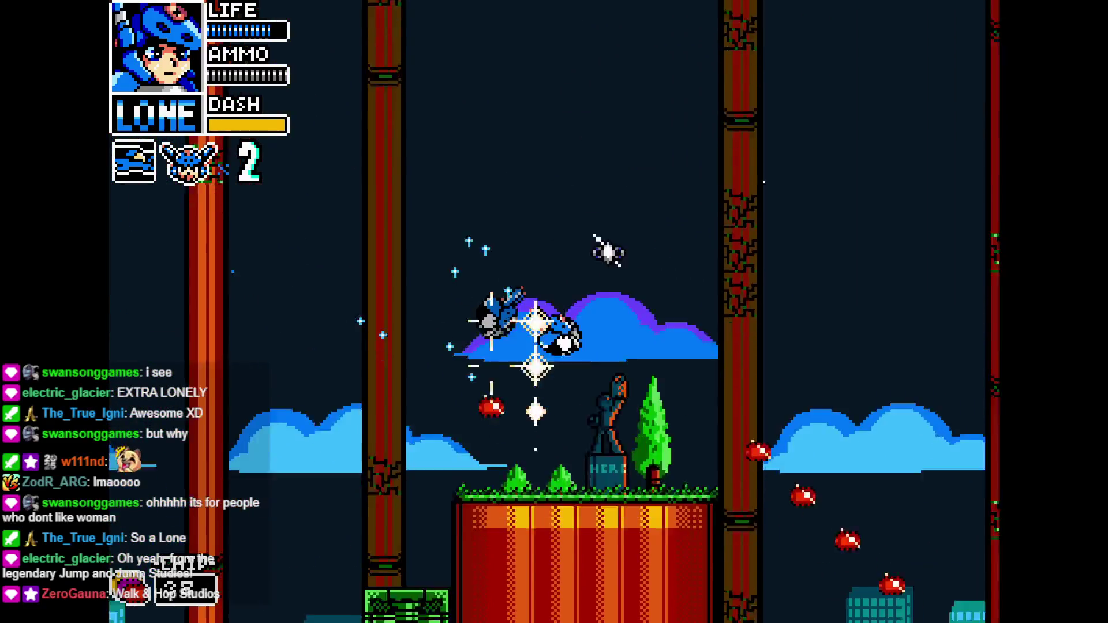
pyautogui.press('Right')
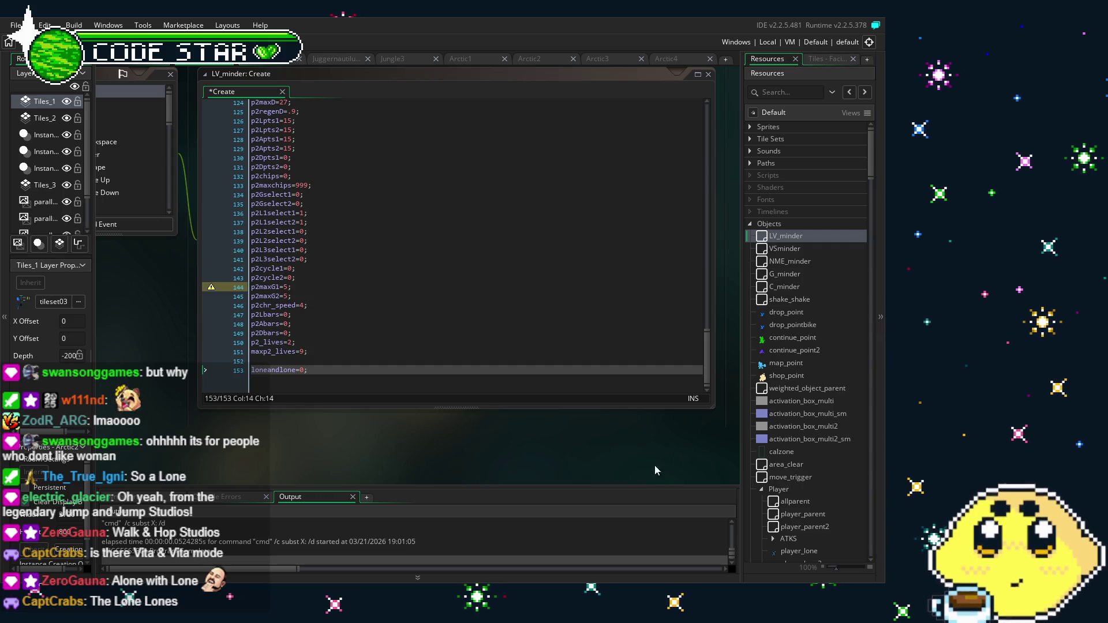
pyautogui.moveTo(277, 453)
pyautogui.mouseDown()
pyautogui.moveTo(297, 451)
pyautogui.moveTo(285, 458)
pyautogui.mouseUp()
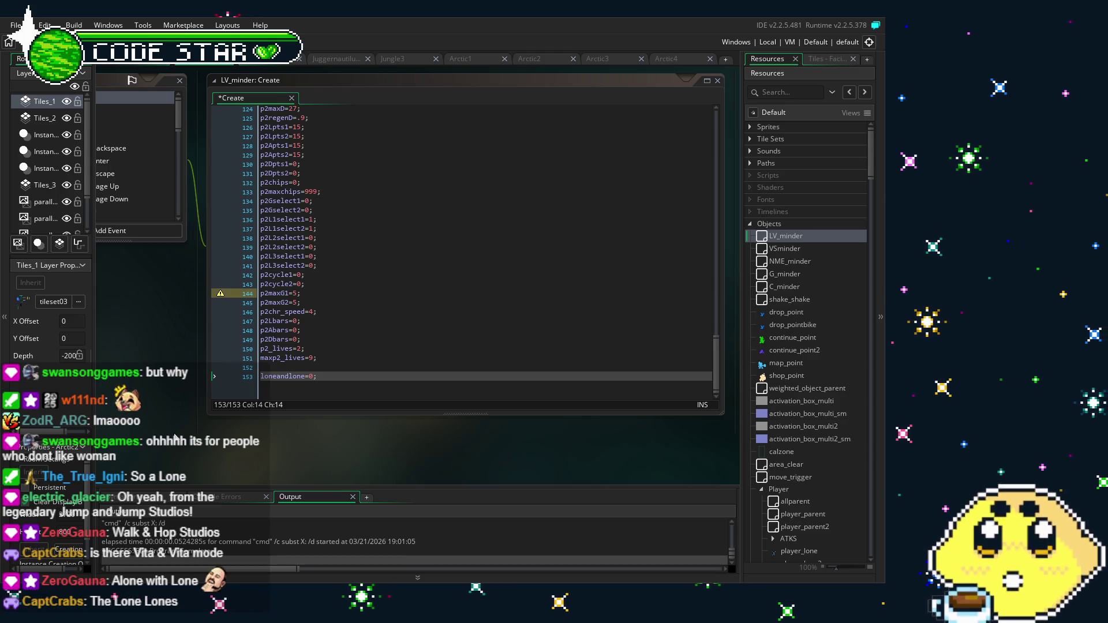
pyautogui.moveTo(175, 436)
pyautogui.mouseDown()
pyautogui.moveTo(280, 424)
pyautogui.moveTo(262, 424)
pyautogui.mouseUp()
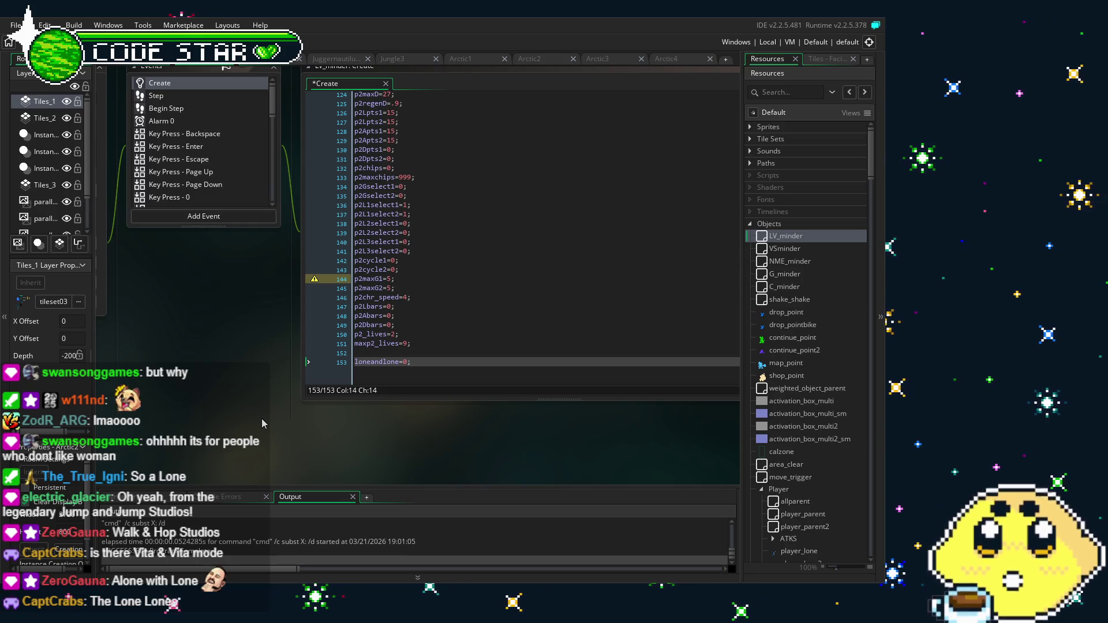
pyautogui.moveTo(262, 424)
pyautogui.mouseDown()
pyautogui.moveTo(330, 431)
pyautogui.moveTo(262, 419)
pyautogui.mouseUp()
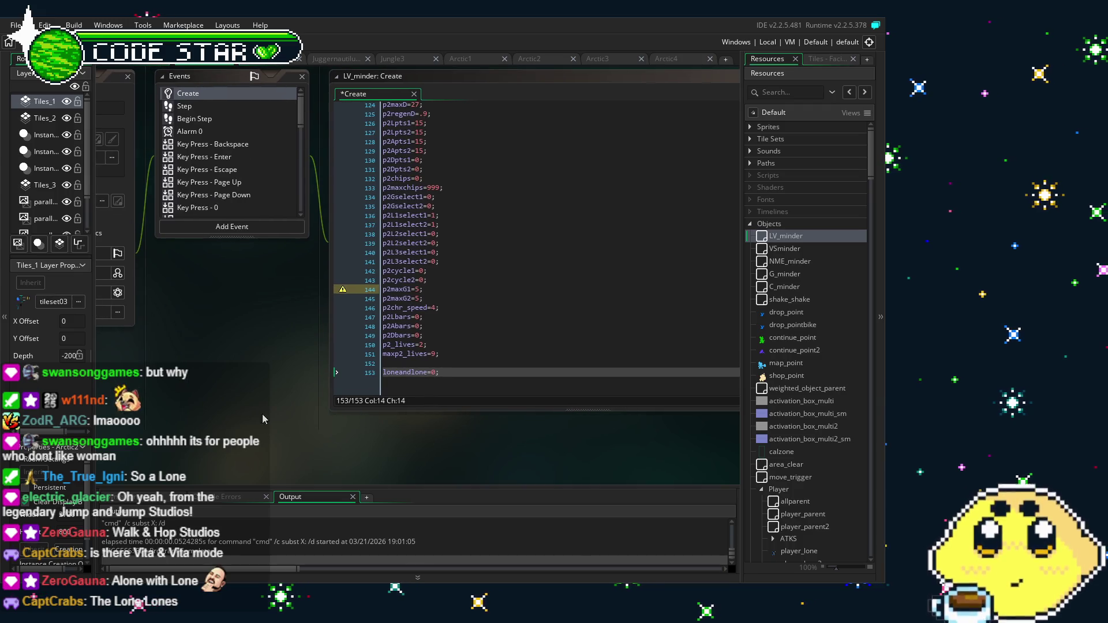
pyautogui.click(218, 109)
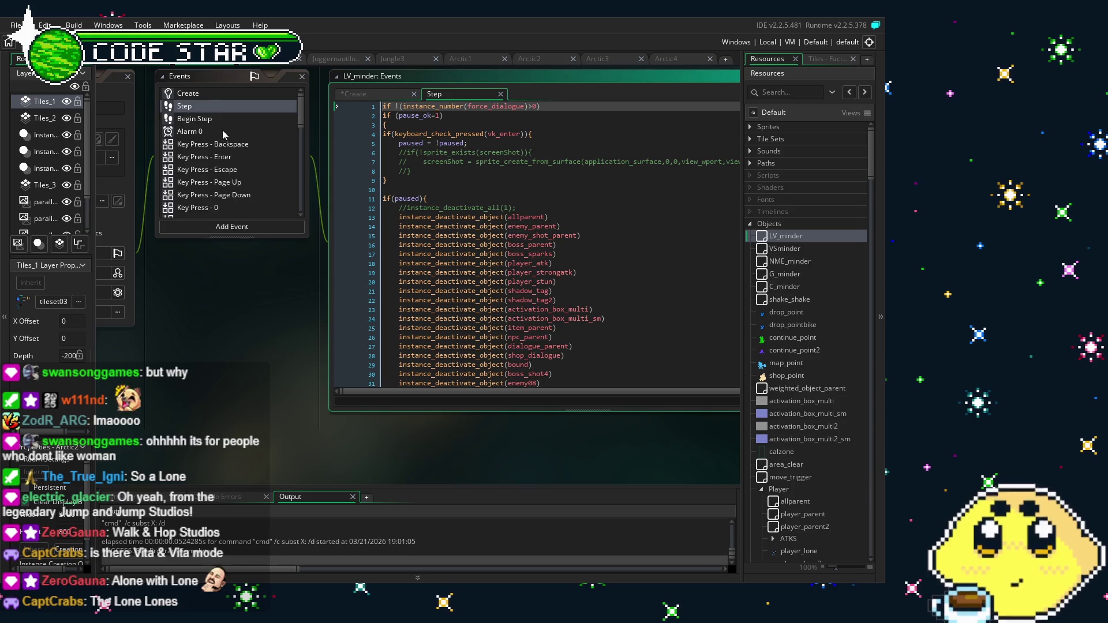
pyautogui.click(218, 95)
pyautogui.moveTo(334, 404); pyautogui.dragTo(268, 416)
pyautogui.scroll(1, 498, 340)
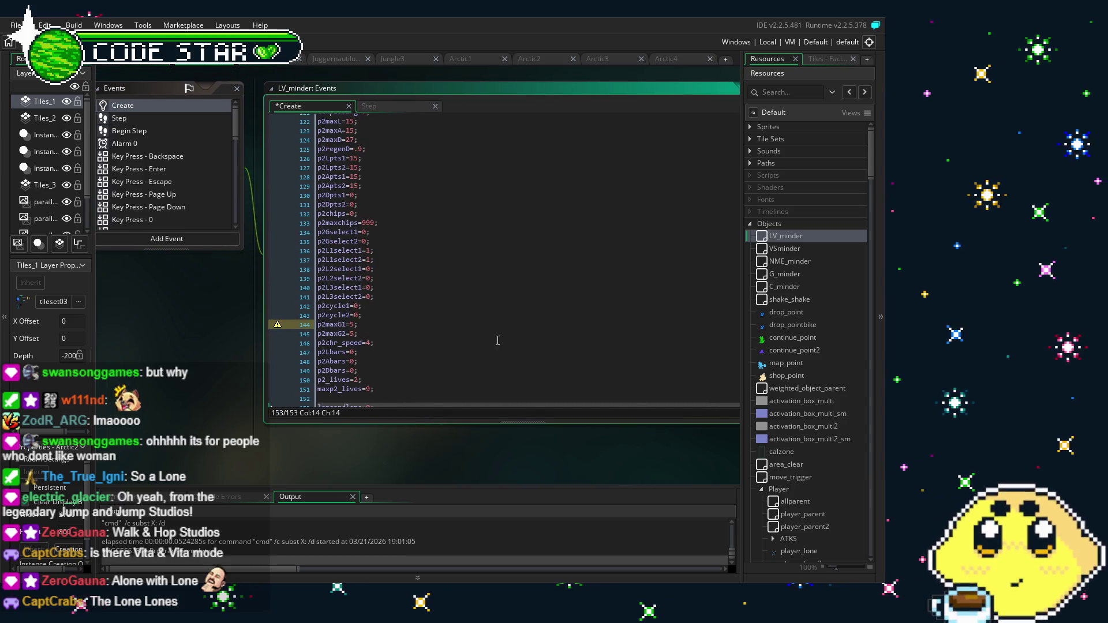
pyautogui.scroll(-10, 820, 350)
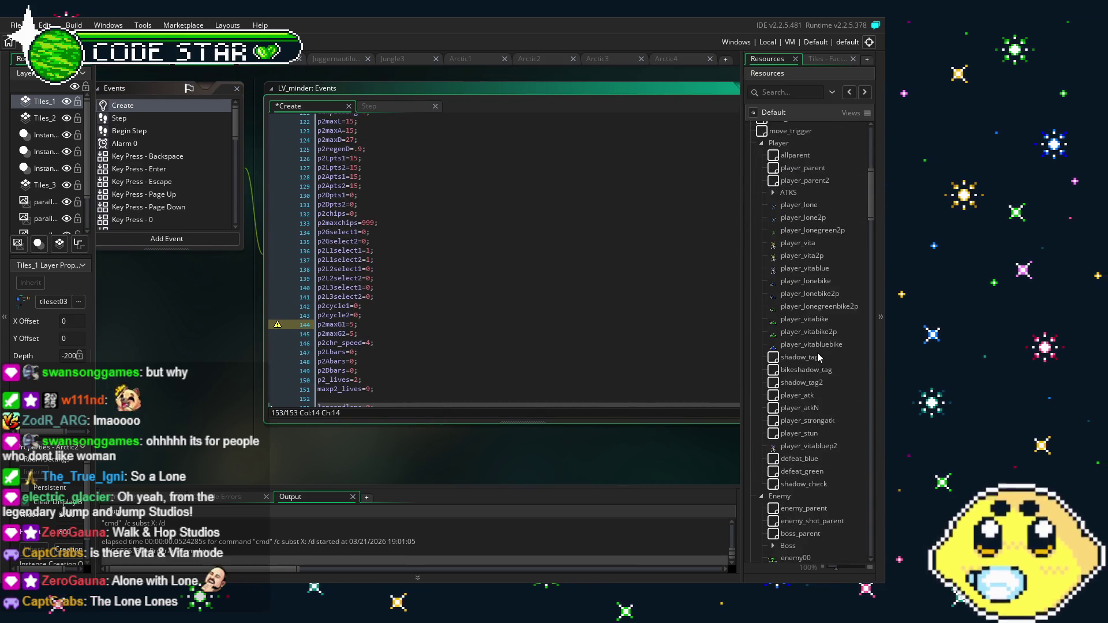
pyautogui.scroll(2, 820, 358)
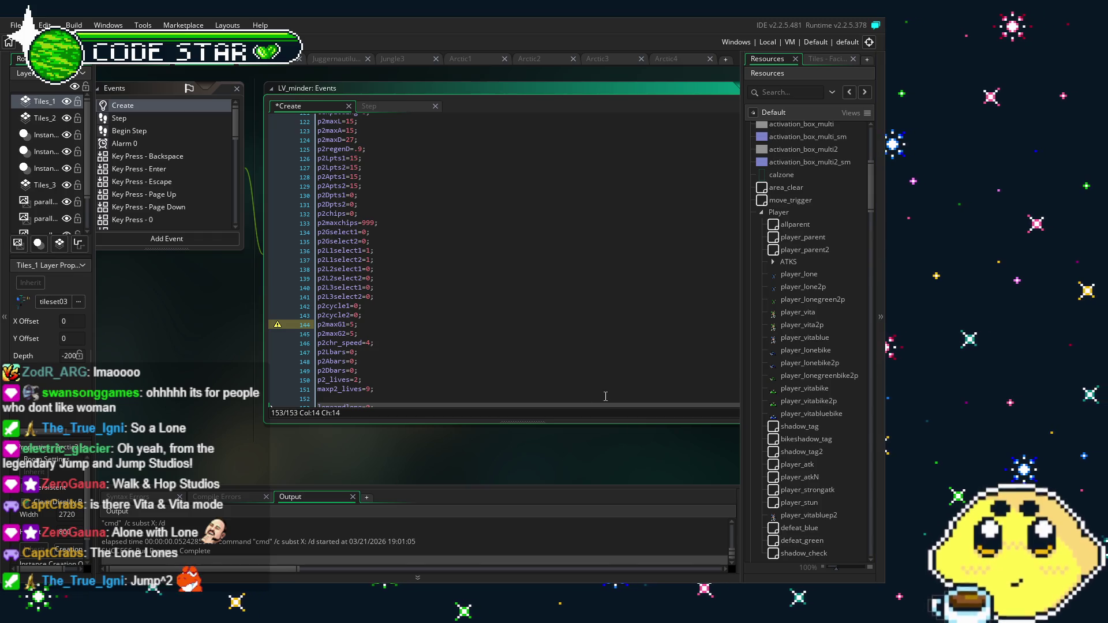
pyautogui.hscroll(1, 506, 462)
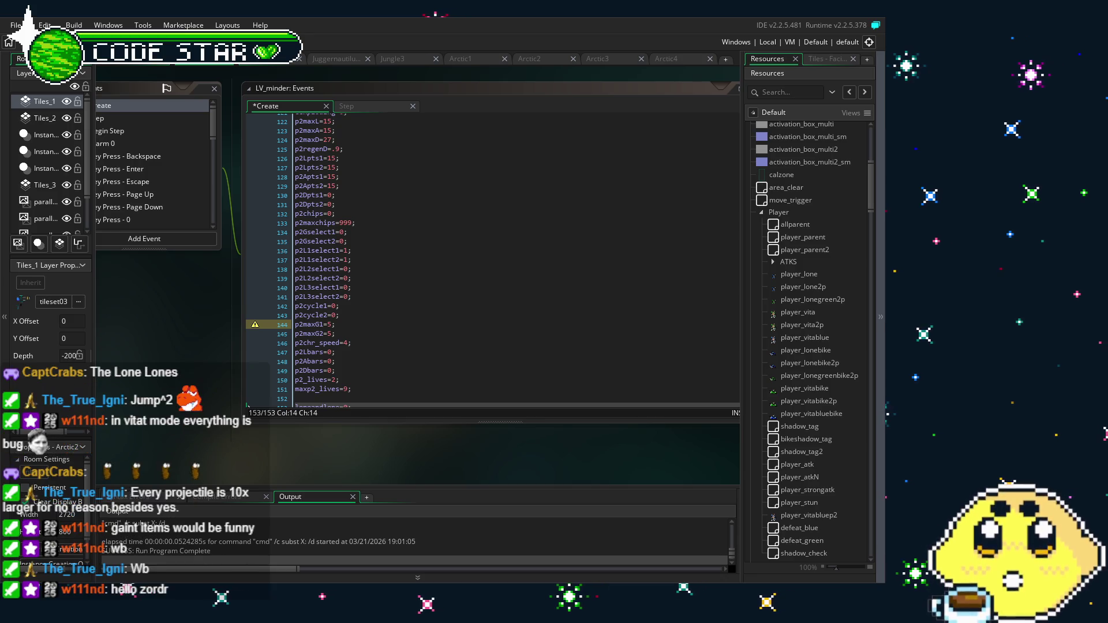
pyautogui.moveTo(218, 431); pyautogui.dragTo(316, 443)
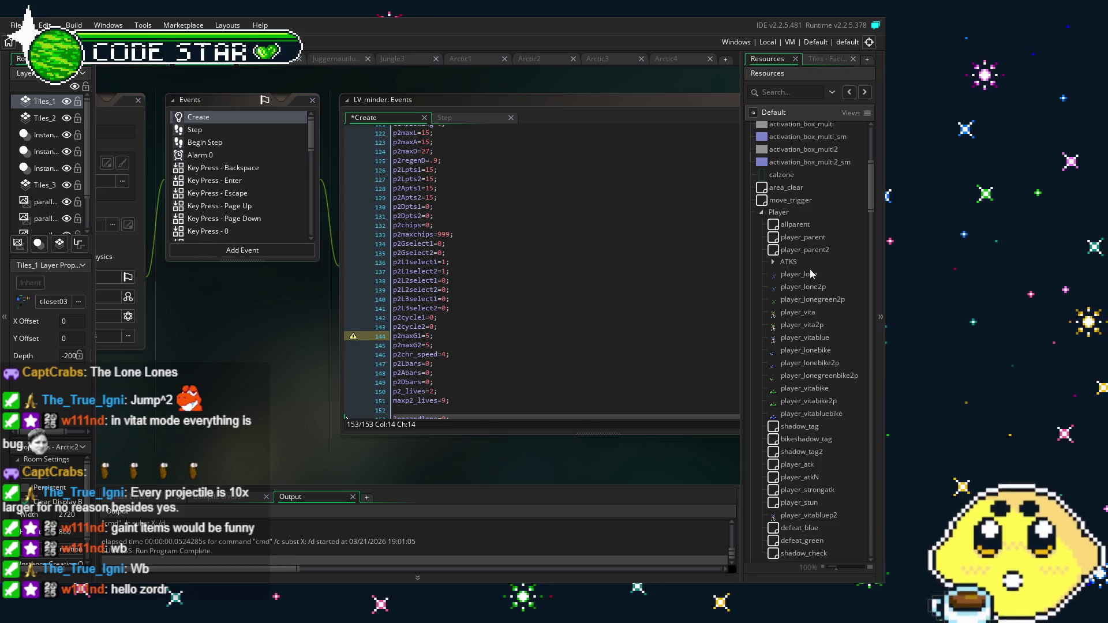
# Open the C_minder object from the Resources tree to show its events
pyautogui.scroll(3, 810, 261)
pyautogui.scroll(4, 810, 260)
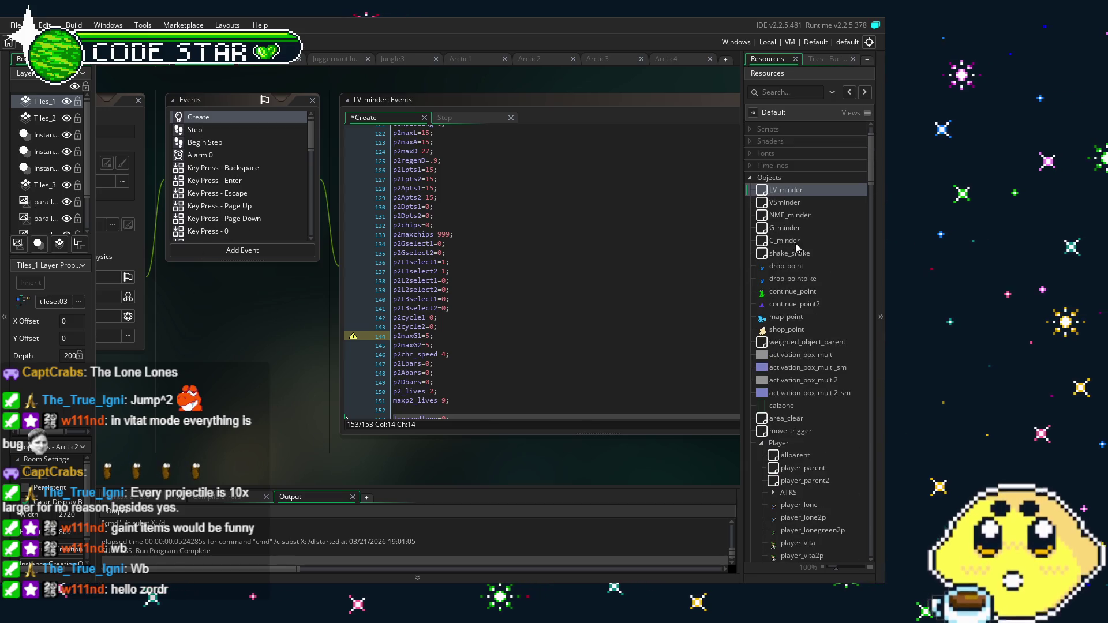
pyautogui.click(788, 242)
pyautogui.doubleClick(788, 242)
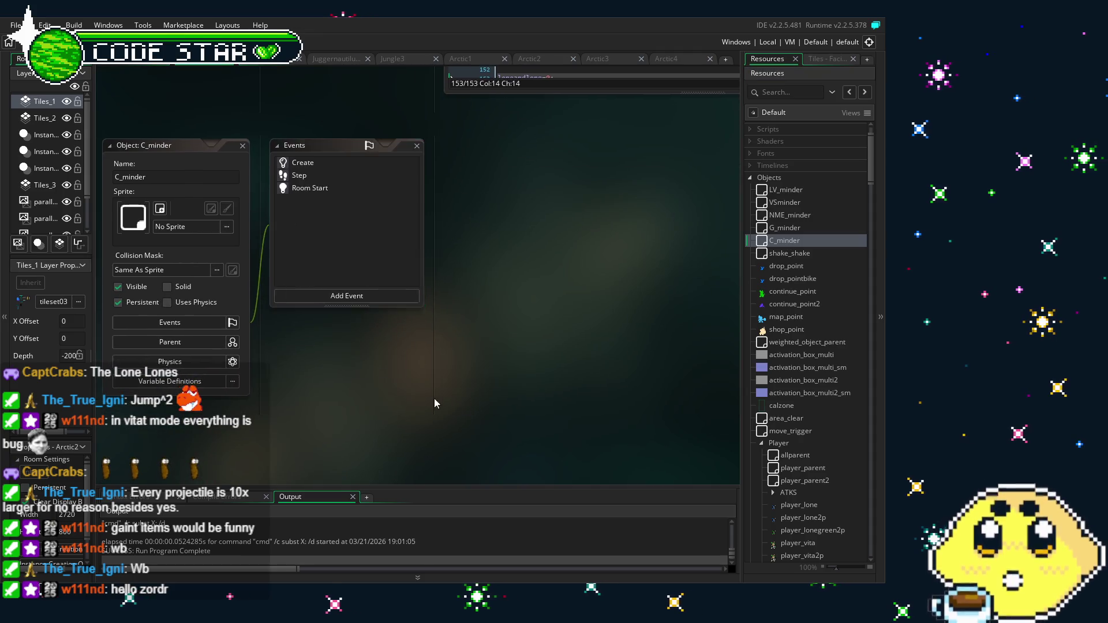
# Review C_minder's Room Start event code, then scroll through its Step event code
pyautogui.click(277, 184)
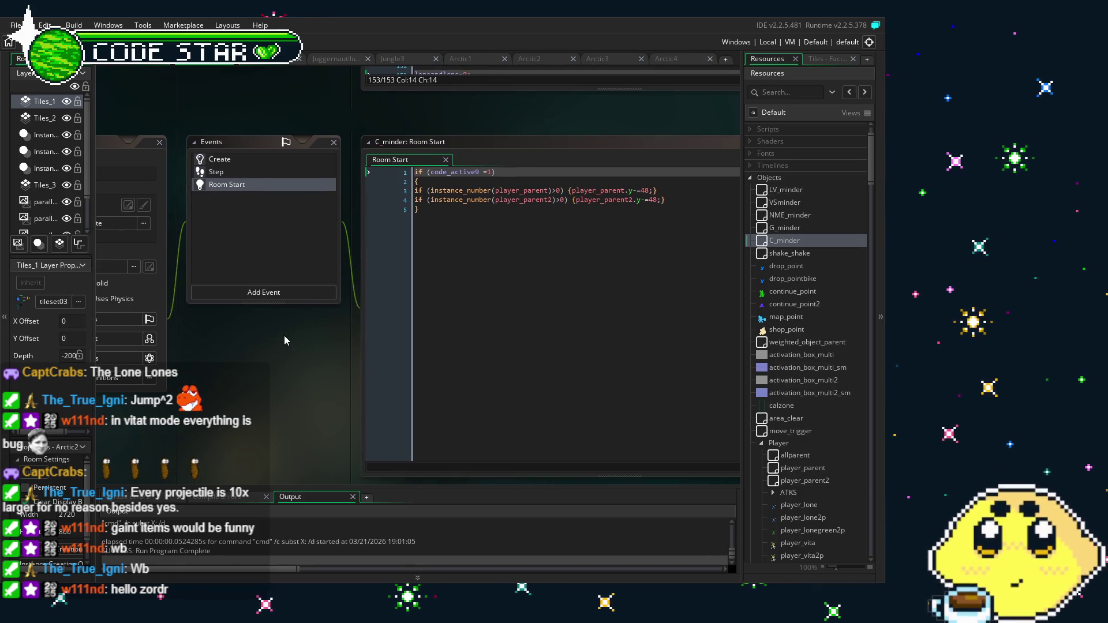
pyautogui.click(236, 177)
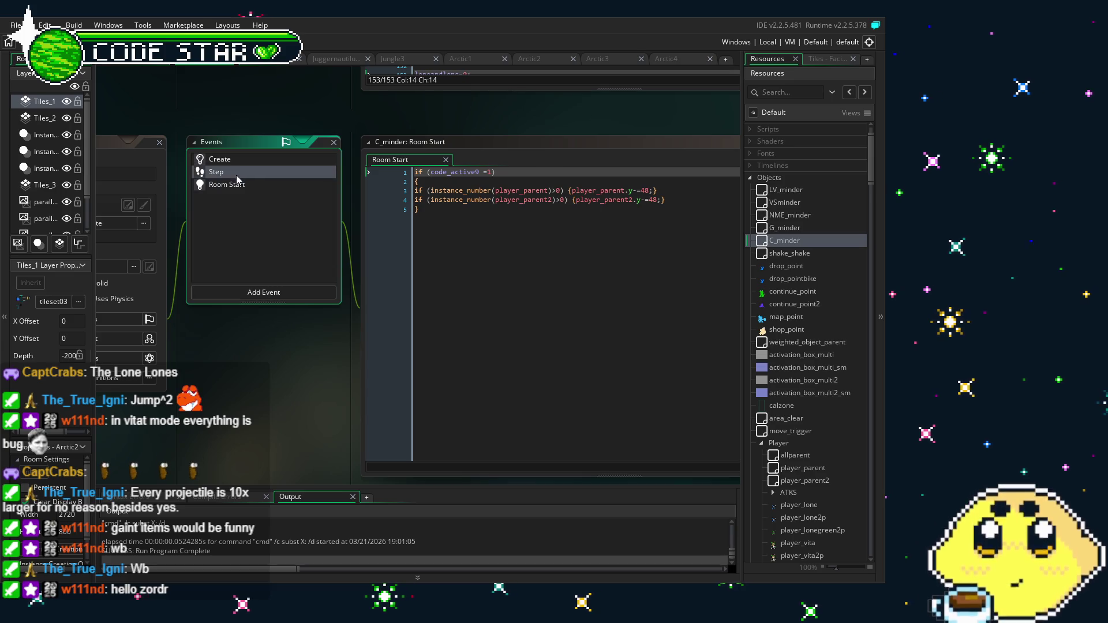
pyautogui.click(237, 177)
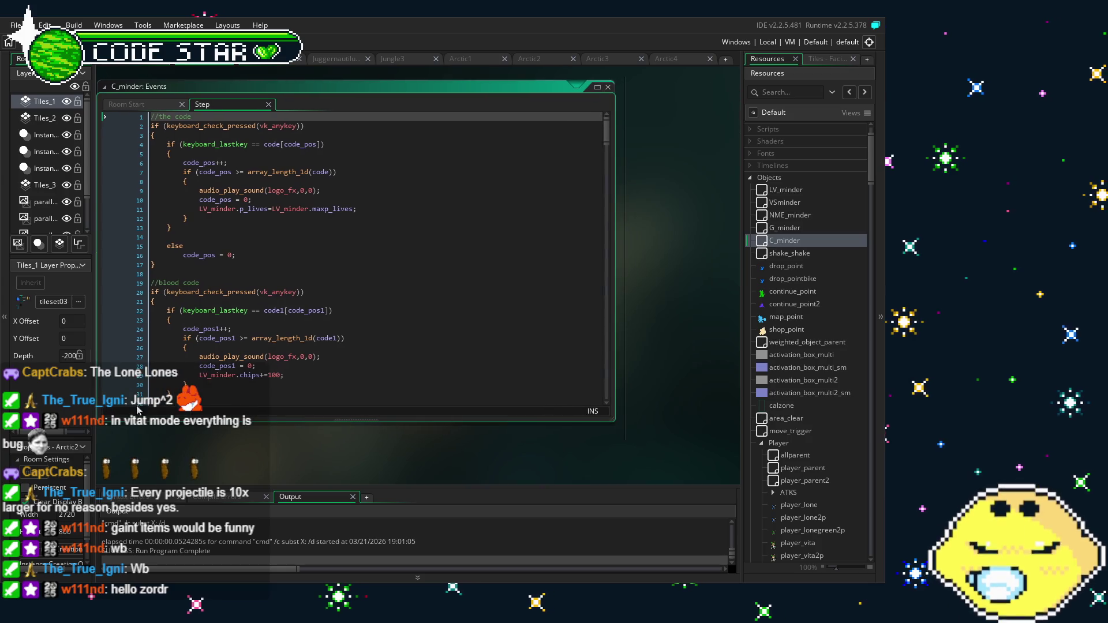
pyautogui.moveTo(606, 128); pyautogui.dragTo(644, 424)
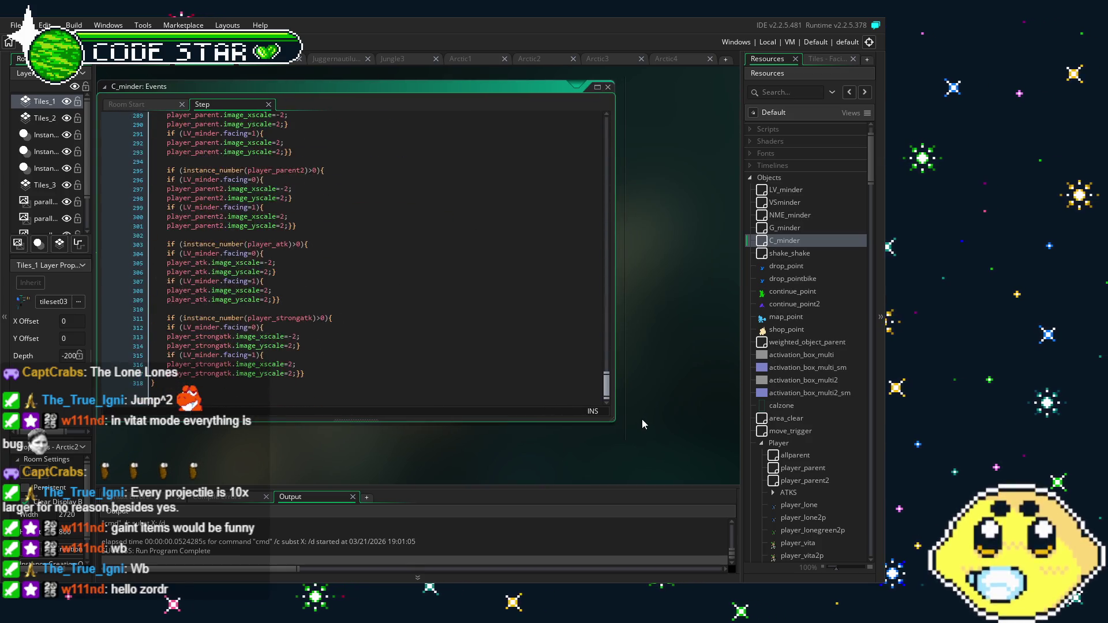
pyautogui.scroll(4, 438, 386)
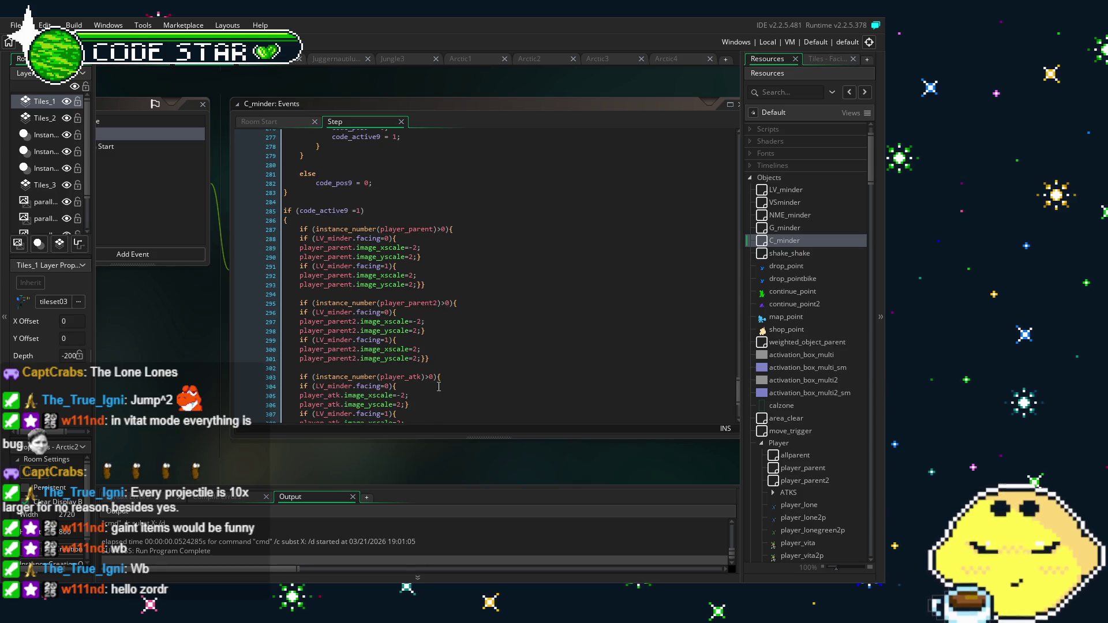
pyautogui.scroll(8, 438, 387)
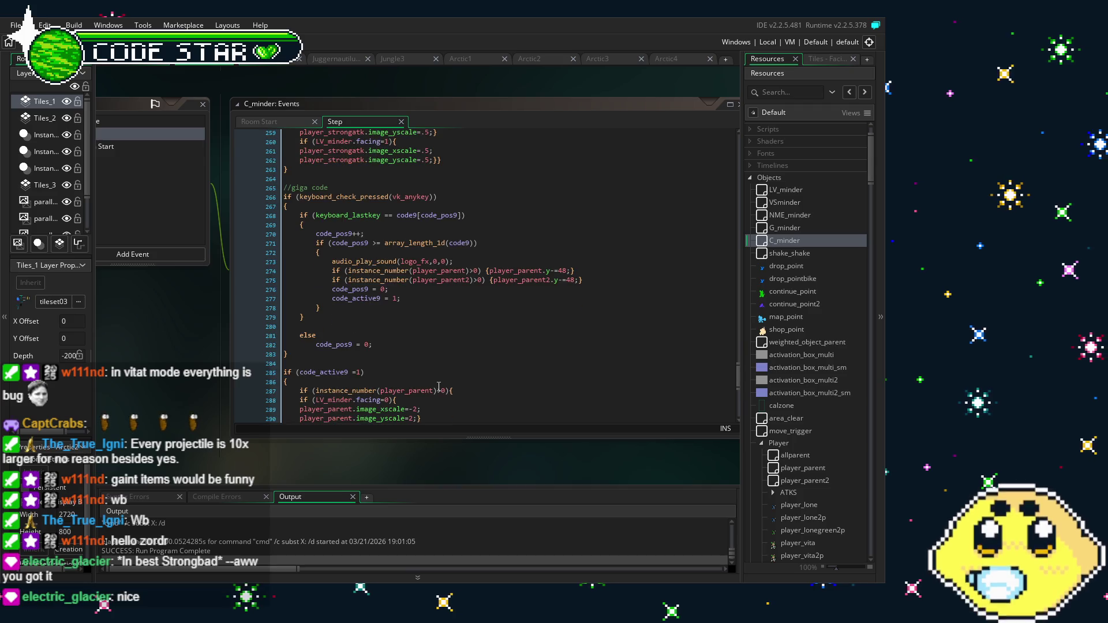
pyautogui.scroll(4, 438, 387)
pyautogui.scroll(9, 438, 386)
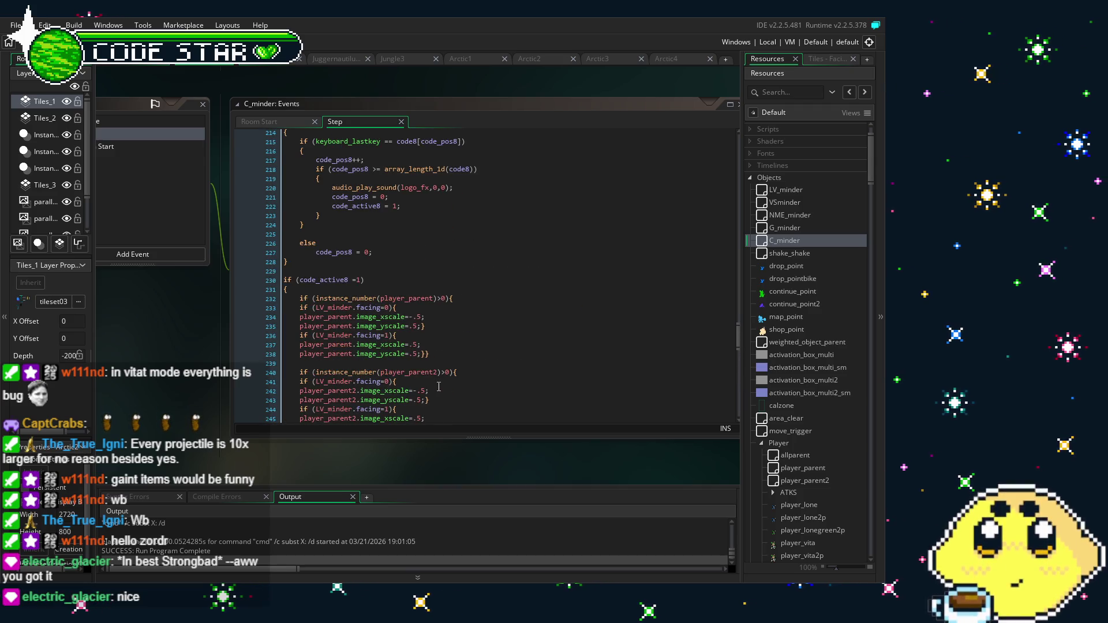
pyautogui.scroll(3, 439, 387)
pyautogui.scroll(3, 439, 387)
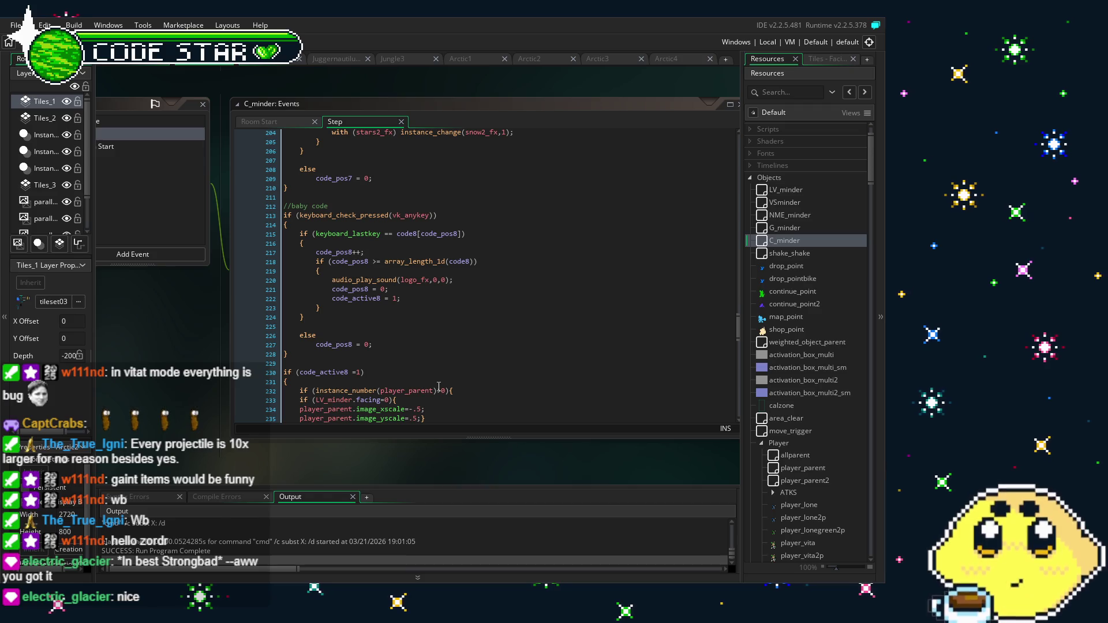
pyautogui.scroll(-5, 439, 386)
pyautogui.scroll(1, 438, 387)
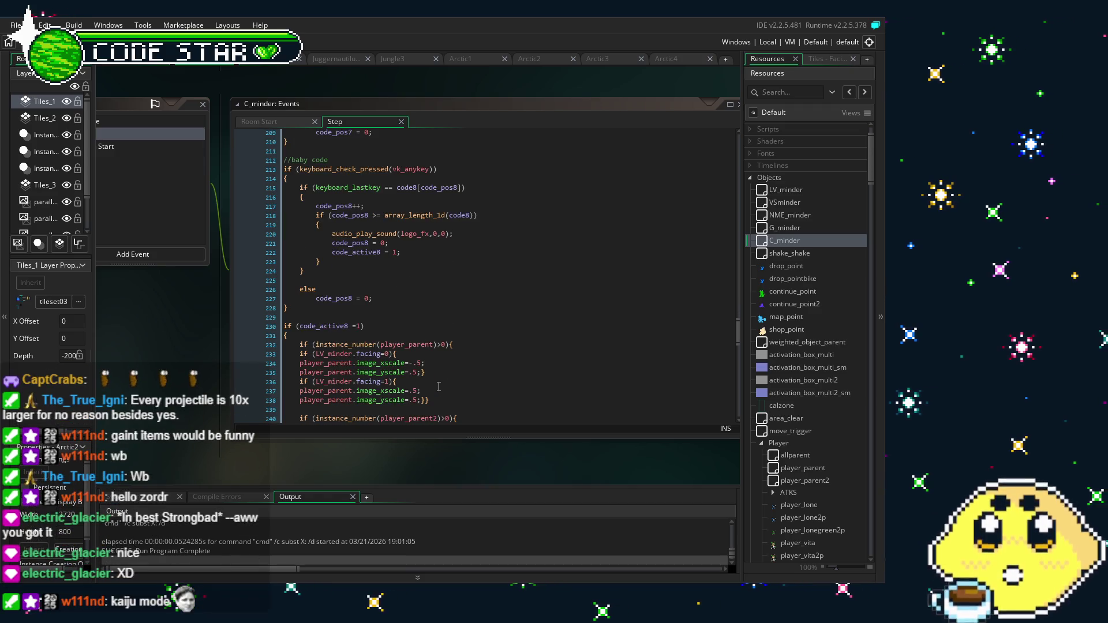
# Show C_minder's Create code defining sequences code through code9 with counters at 0
pyautogui.moveTo(149, 385); pyautogui.dragTo(187, 385)
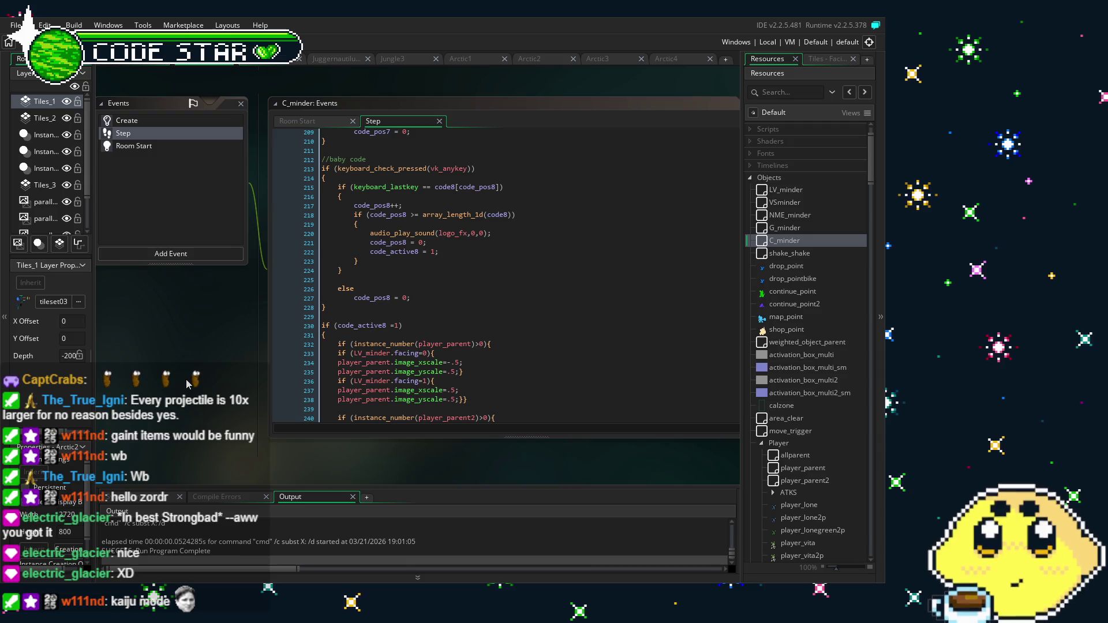
pyautogui.scroll(2, 370, 376)
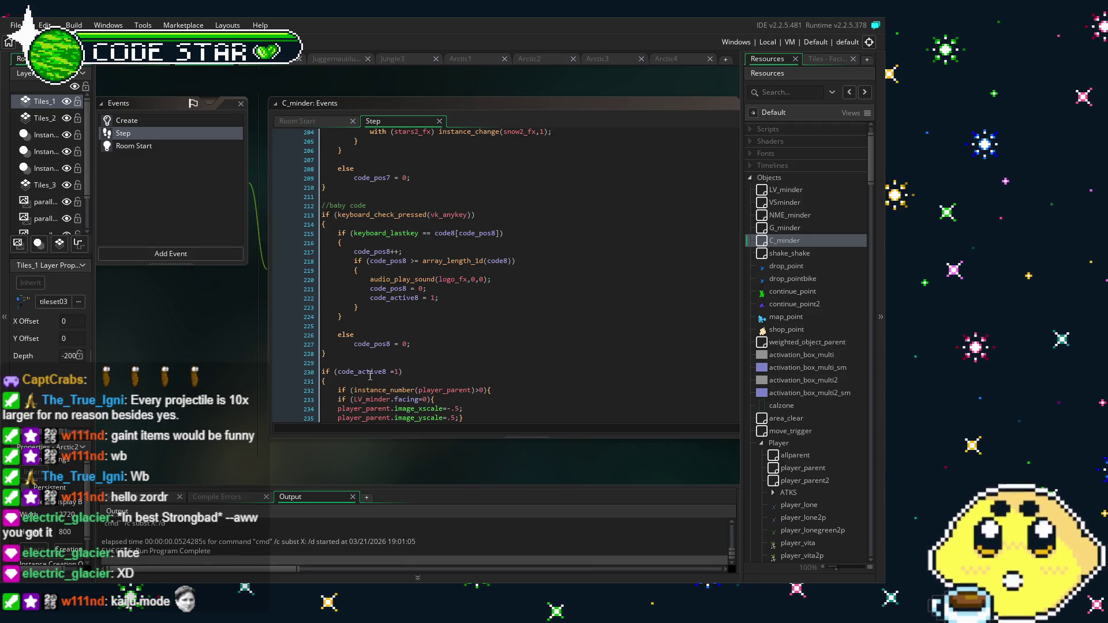
pyautogui.click(126, 120)
pyautogui.moveTo(463, 363); pyautogui.dragTo(377, 348)
pyautogui.scroll(-2, 376, 349)
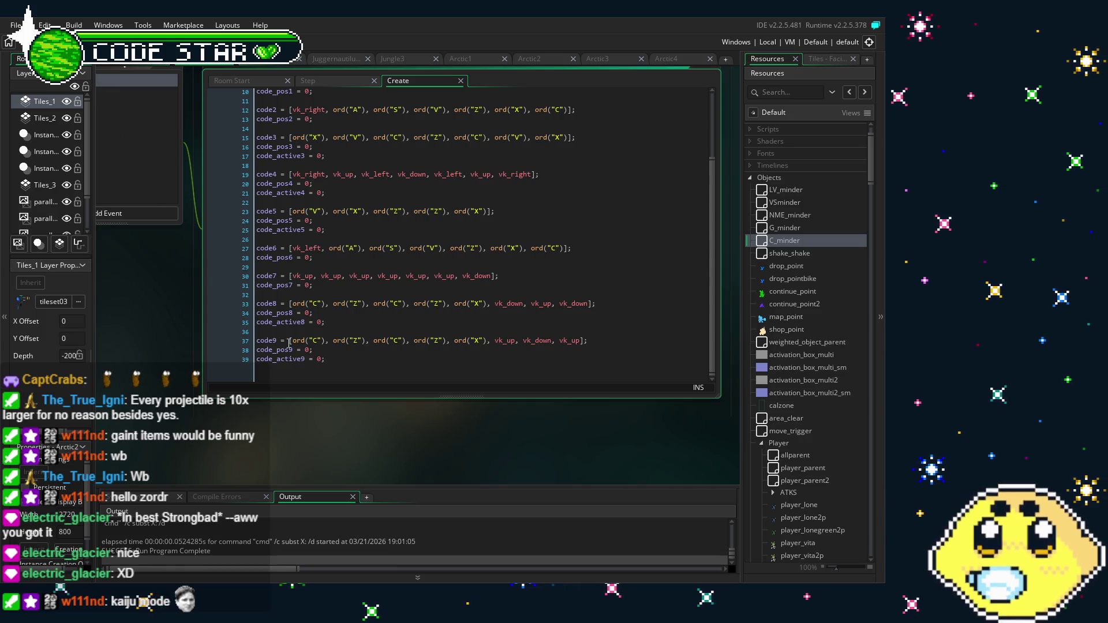
# Build and run the Lone & Vita project with F5, C_minder's Create code still open
pyautogui.moveTo(293, 426); pyautogui.dragTo(303, 405)
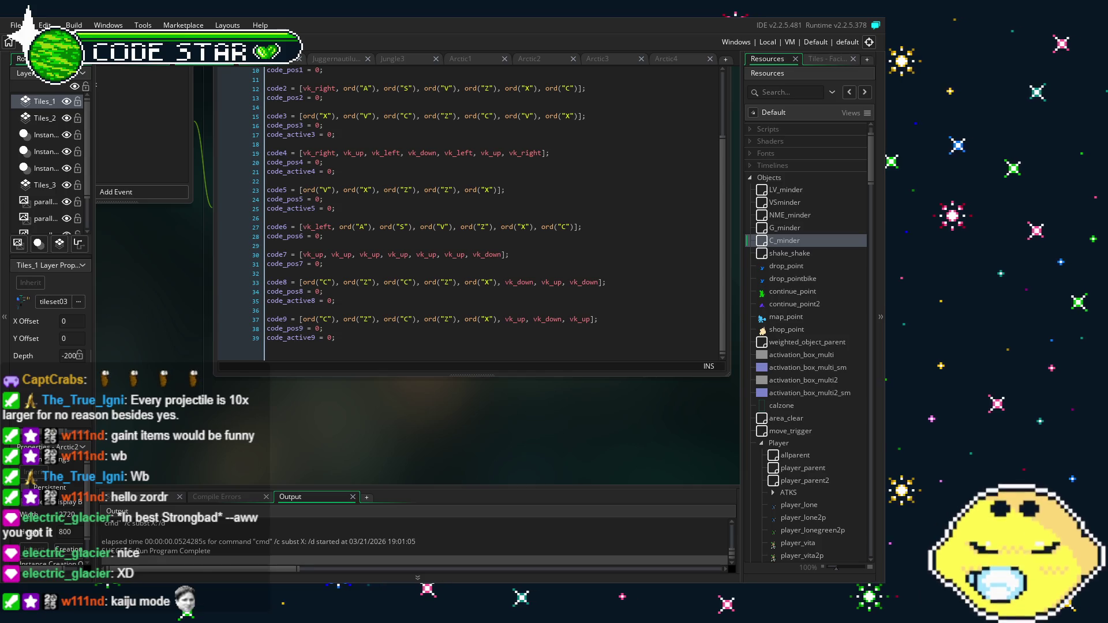
pyautogui.press('F5')
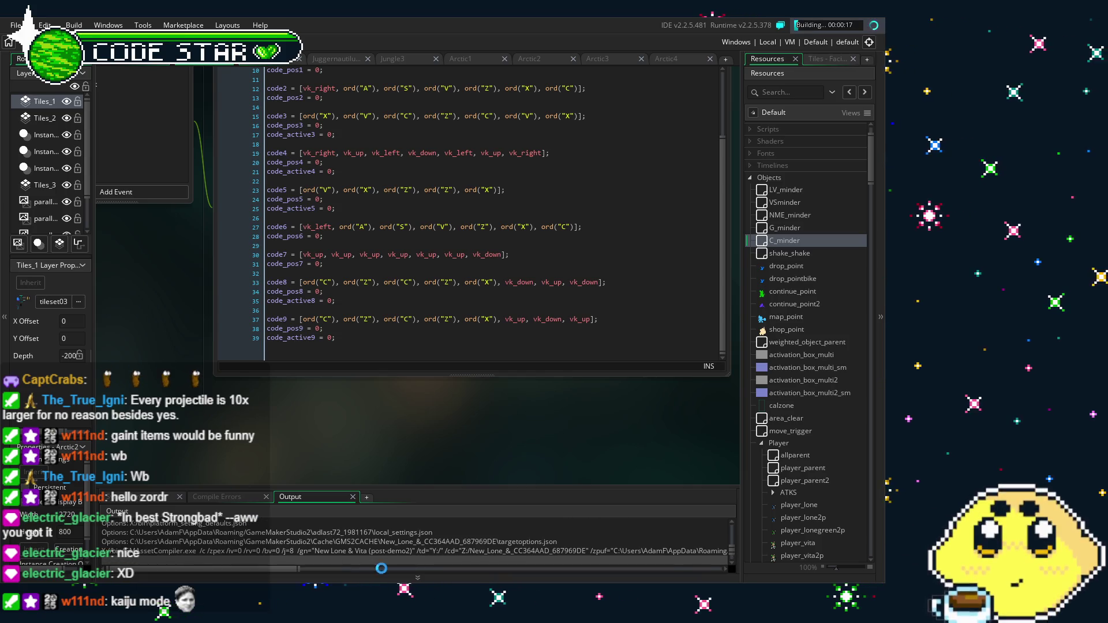
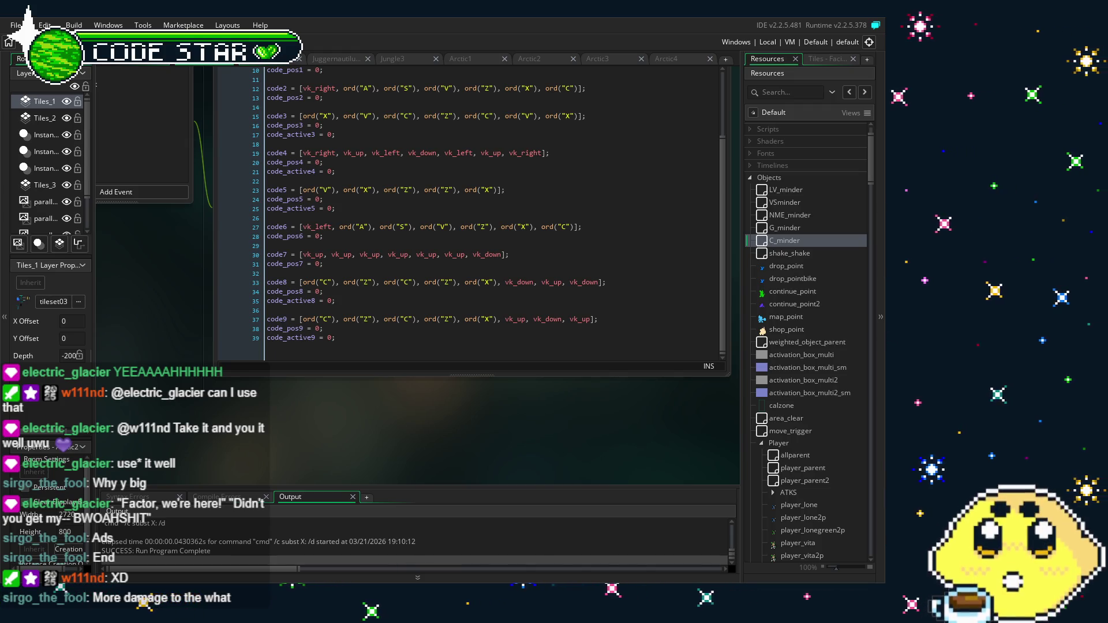
# Save the Lone & Vita project with Ctrl+S
pyautogui.hscroll(2, 531, 433)
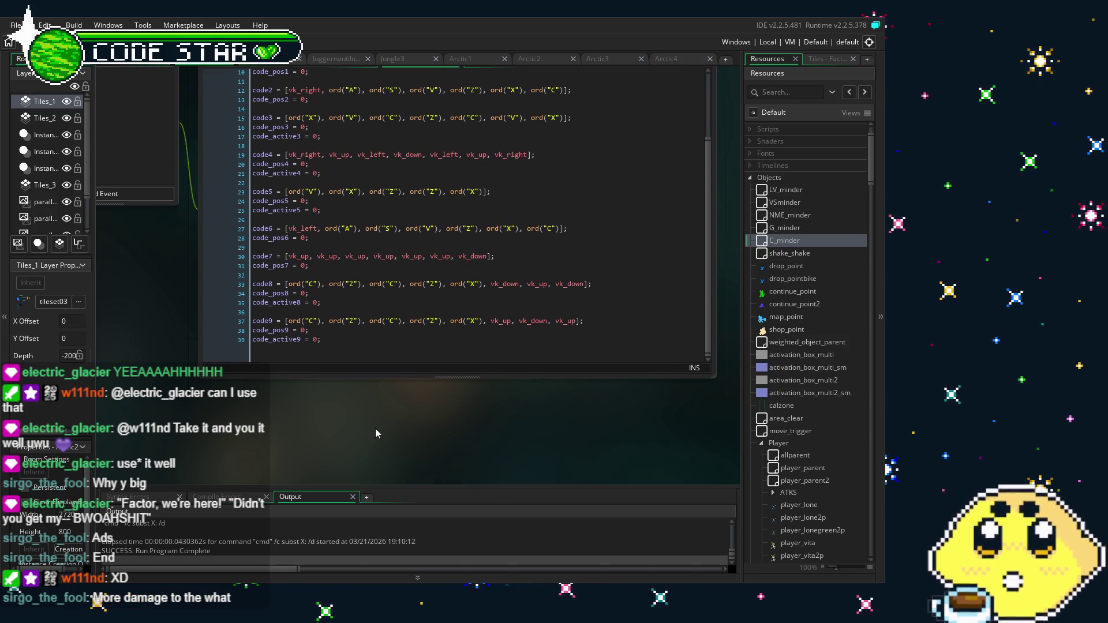
pyautogui.hscroll(-4, 375, 432)
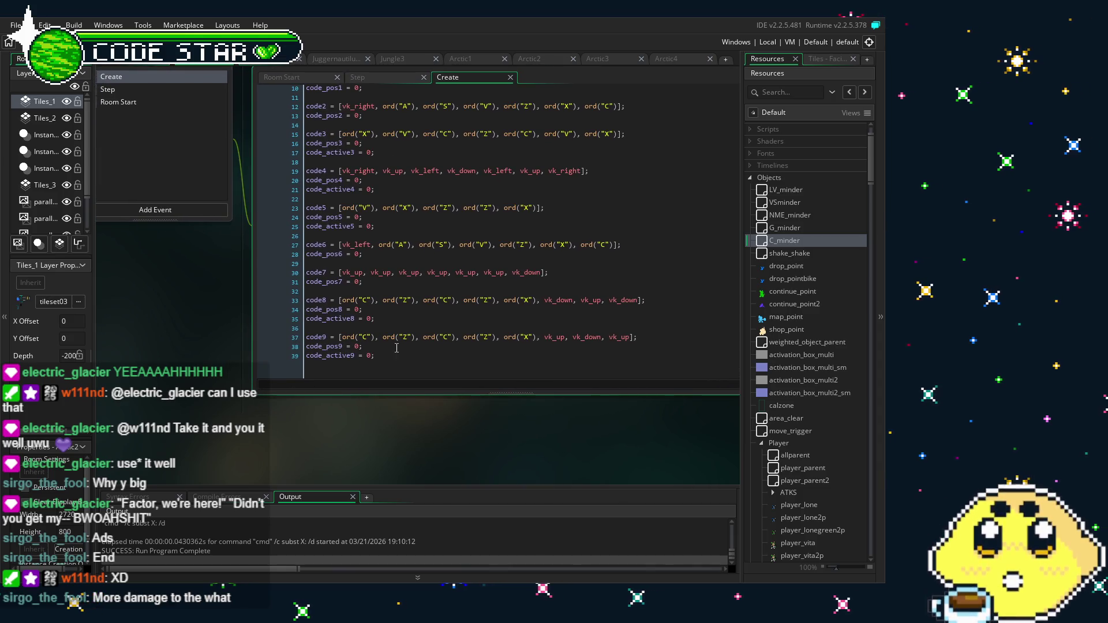
pyautogui.hscroll(-2, 347, 416)
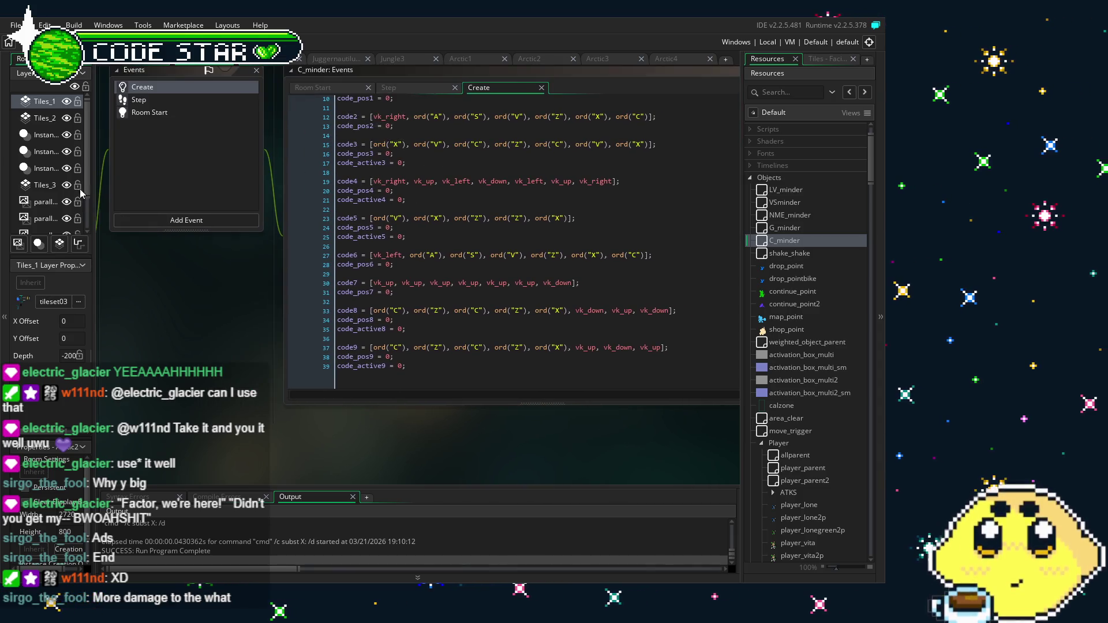
pyautogui.hotkey('ctrl', 's')
# Scroll the Resources tree down to the Player objects
pyautogui.hscroll(1, 192, 351)
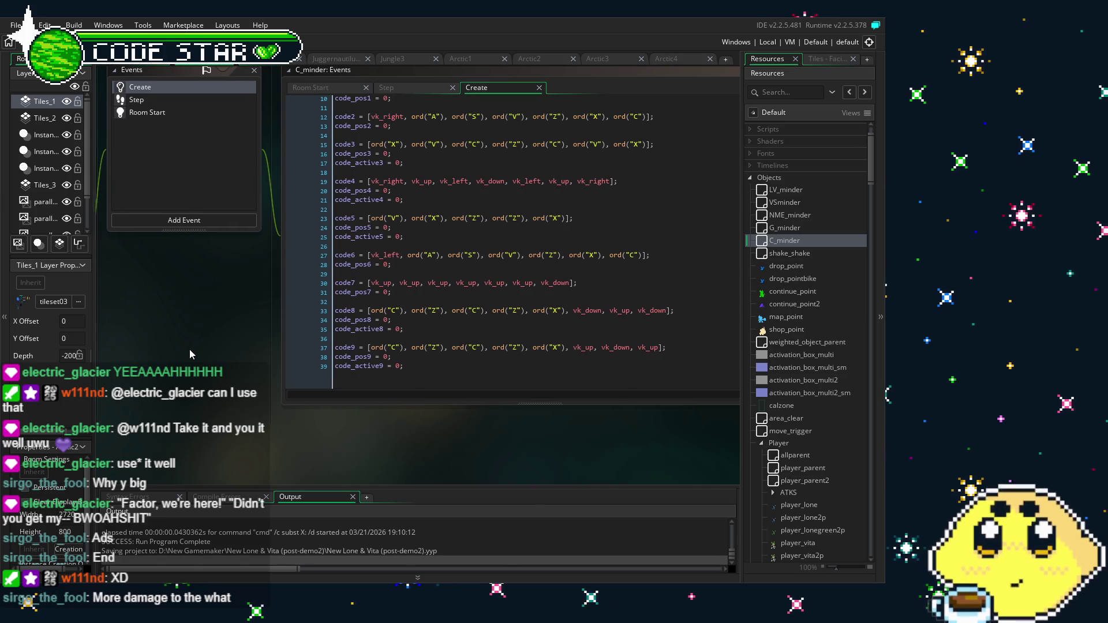
pyautogui.scroll(-4, 815, 317)
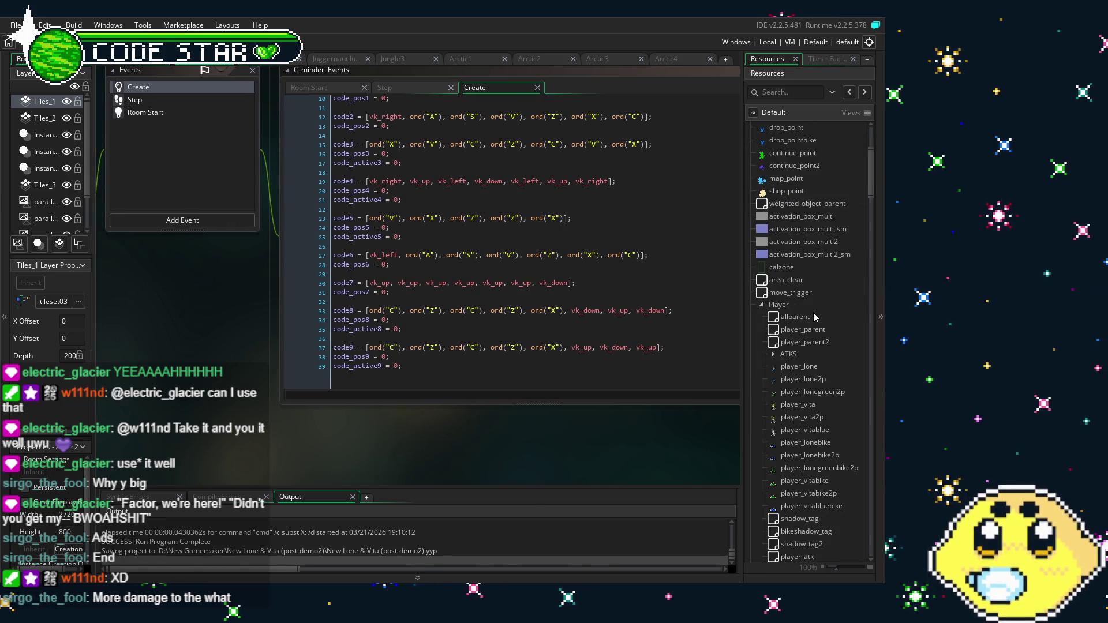
pyautogui.scroll(-2, 816, 317)
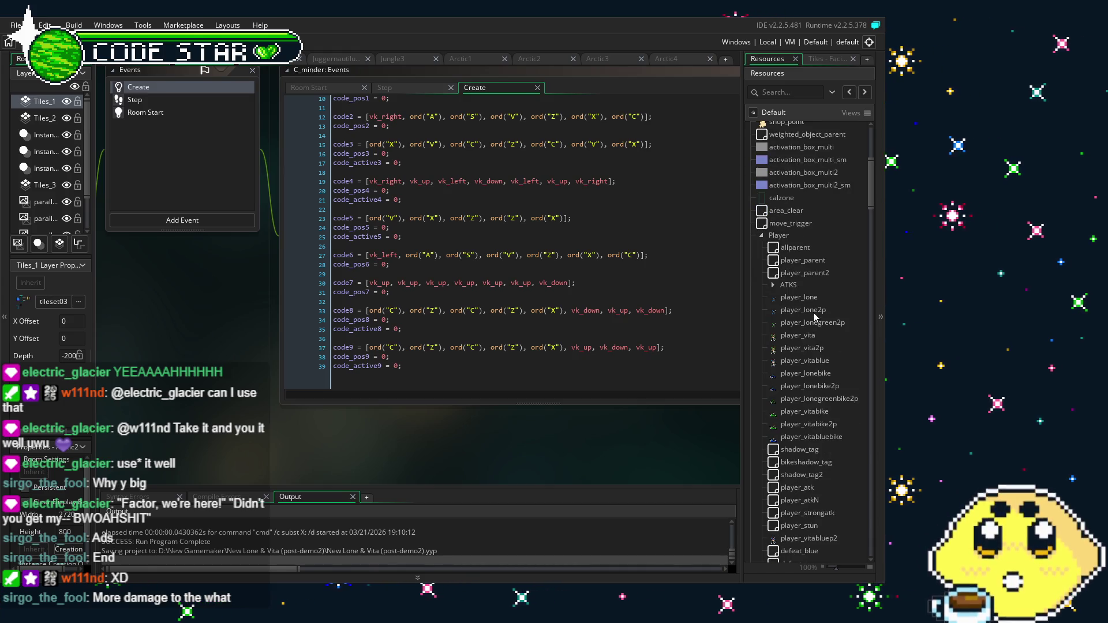
pyautogui.hscroll(1, 330, 450)
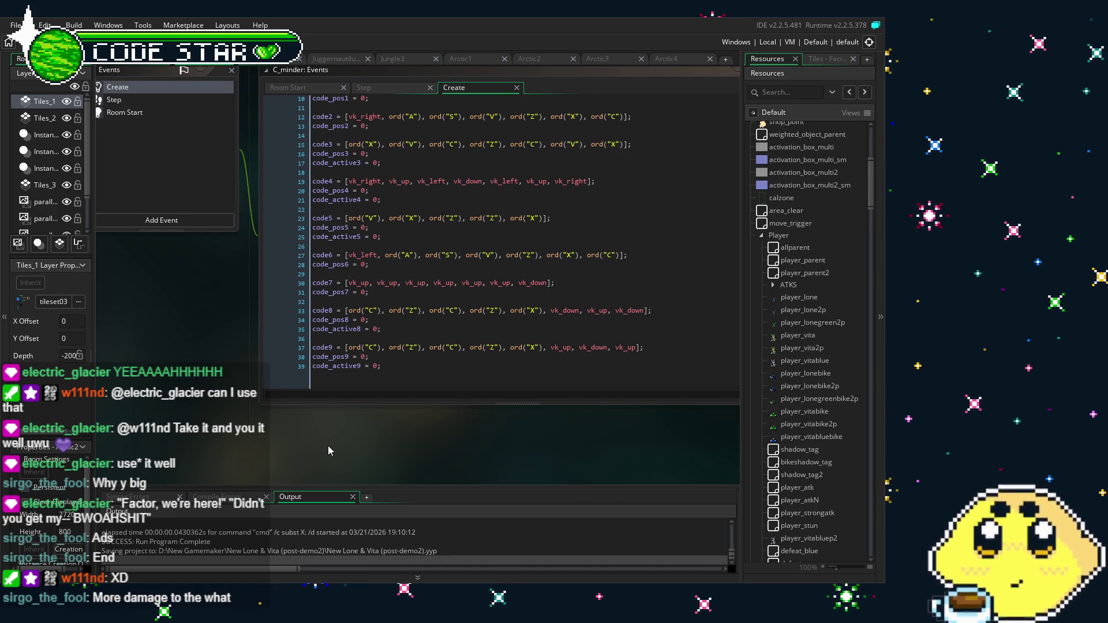
pyautogui.scroll(-3, 790, 387)
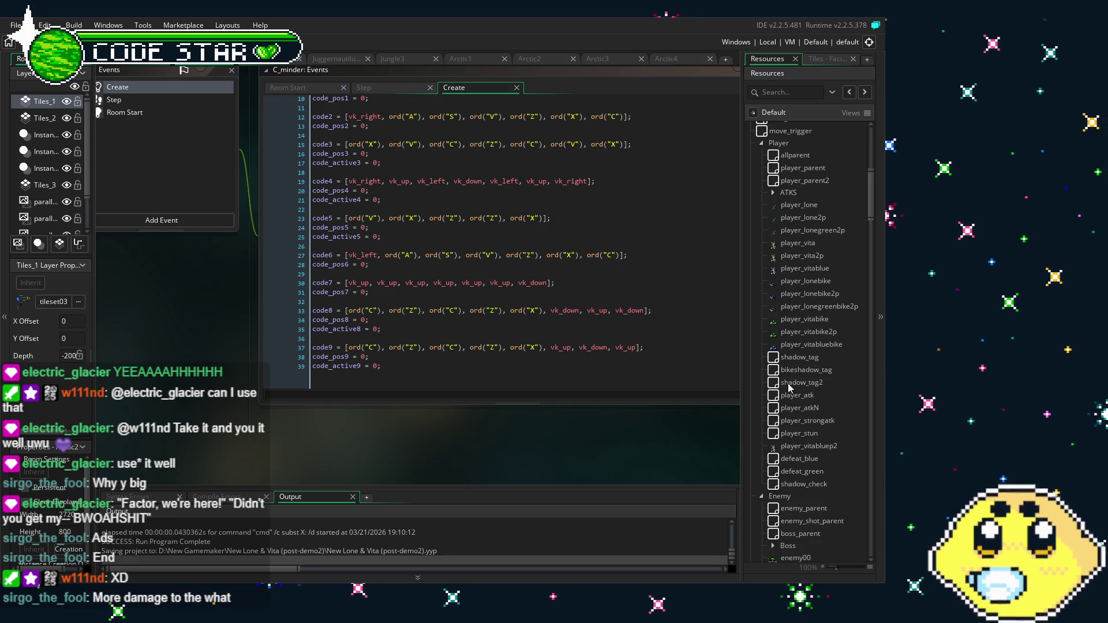
pyautogui.scroll(2, 550, 477)
pyautogui.hscroll(-5, 298, 355)
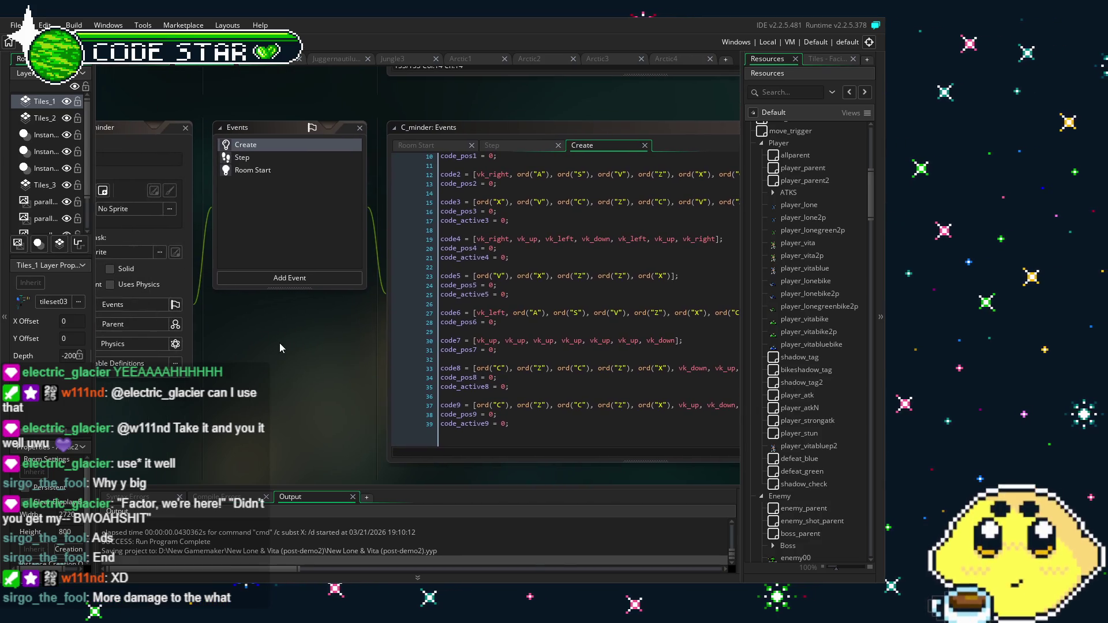
pyautogui.hscroll(2, 298, 354)
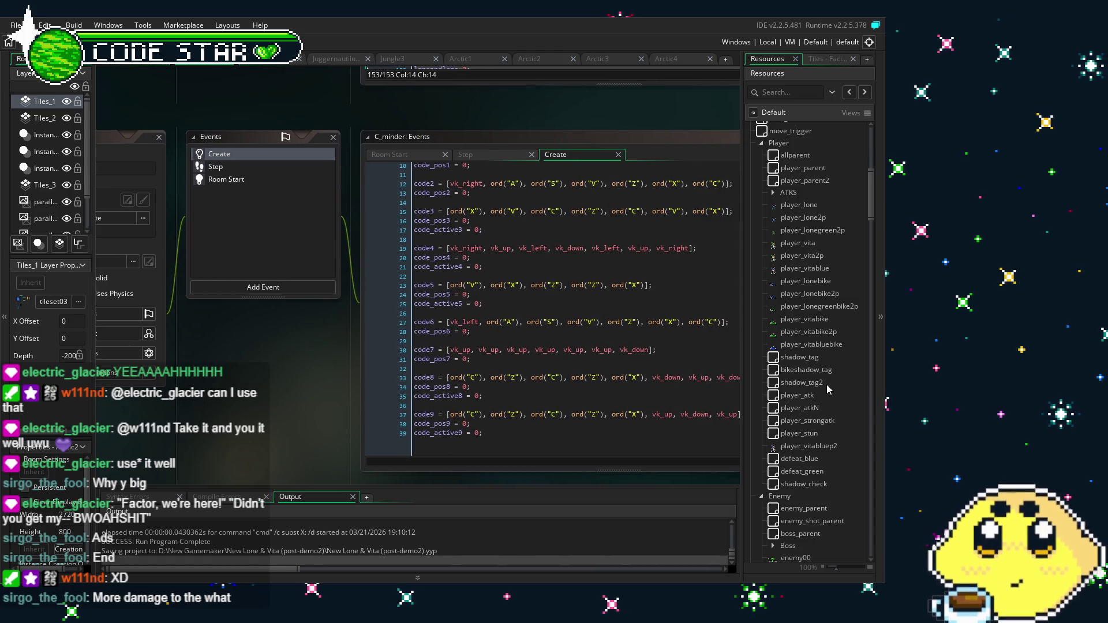
pyautogui.scroll(-3, 827, 391)
pyautogui.scroll(2, 827, 391)
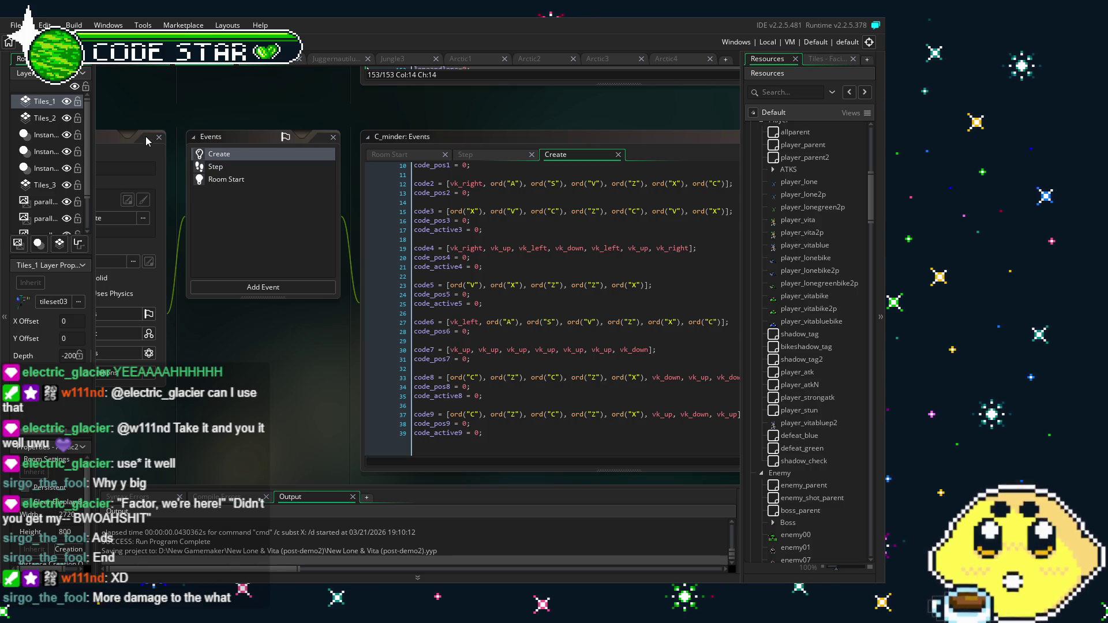
pyautogui.doubleClick(213, 144)
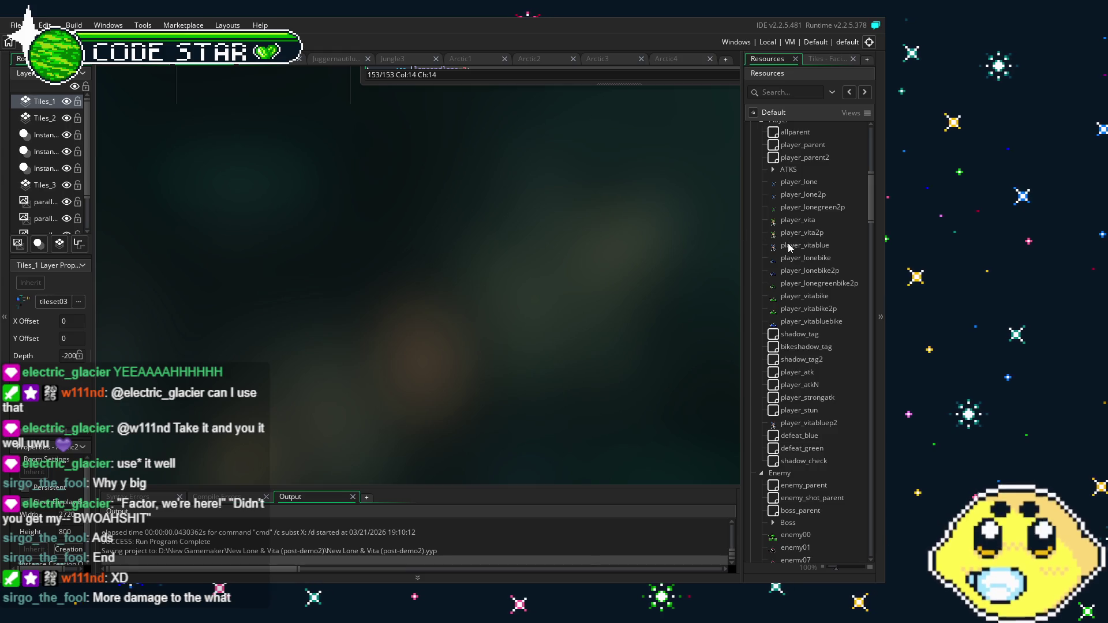
pyautogui.scroll(2, 800, 227)
pyautogui.doubleClick(799, 205)
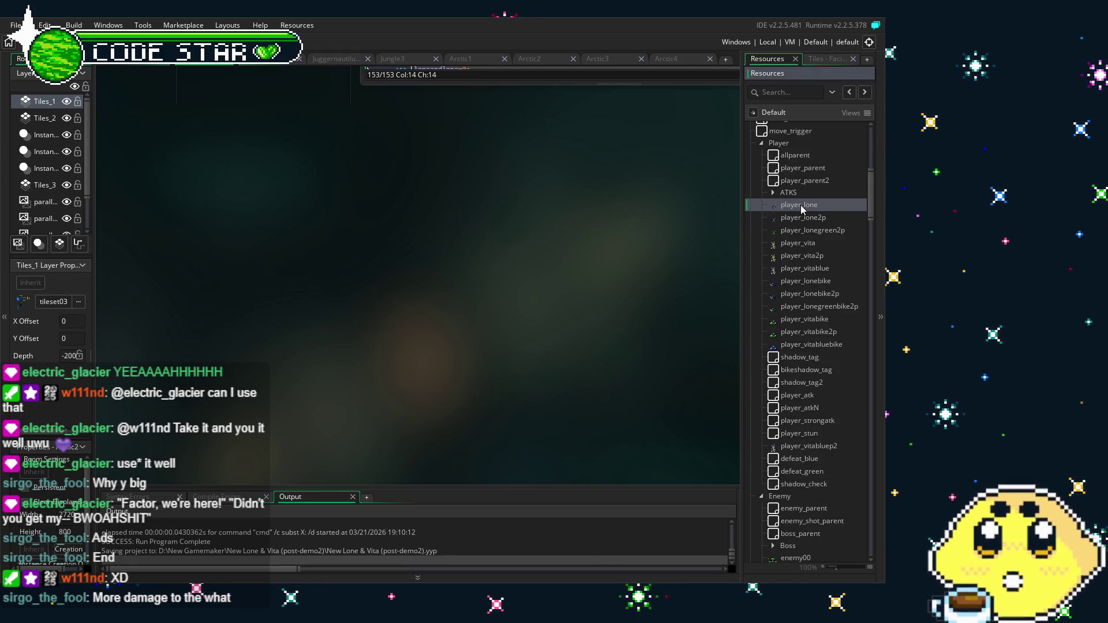
pyautogui.doubleClick(816, 246)
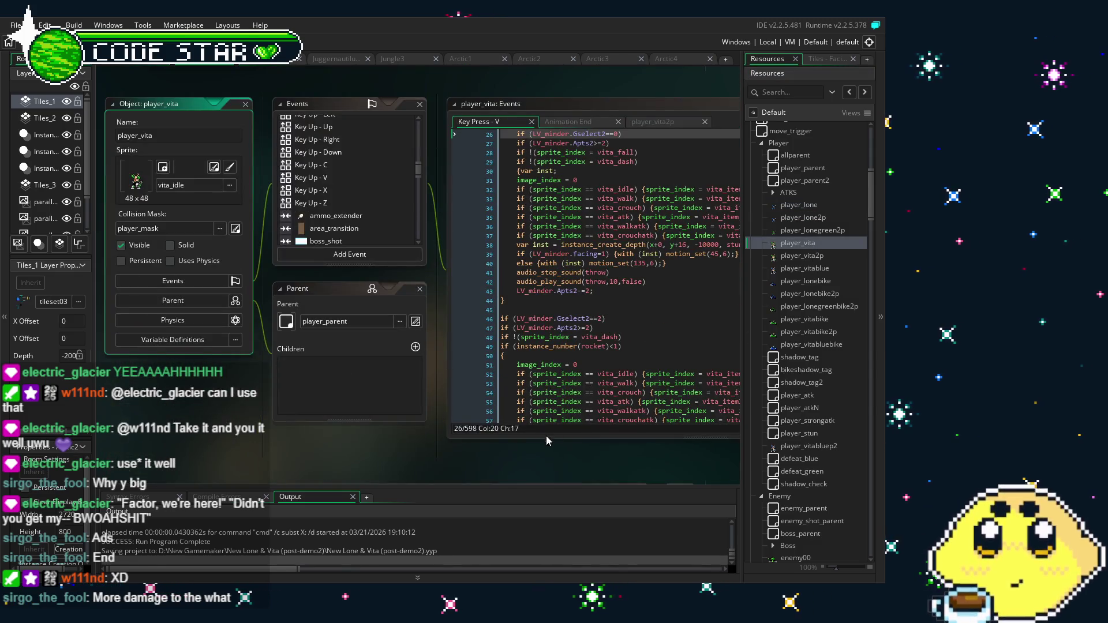
pyautogui.scroll(-12, 782, 385)
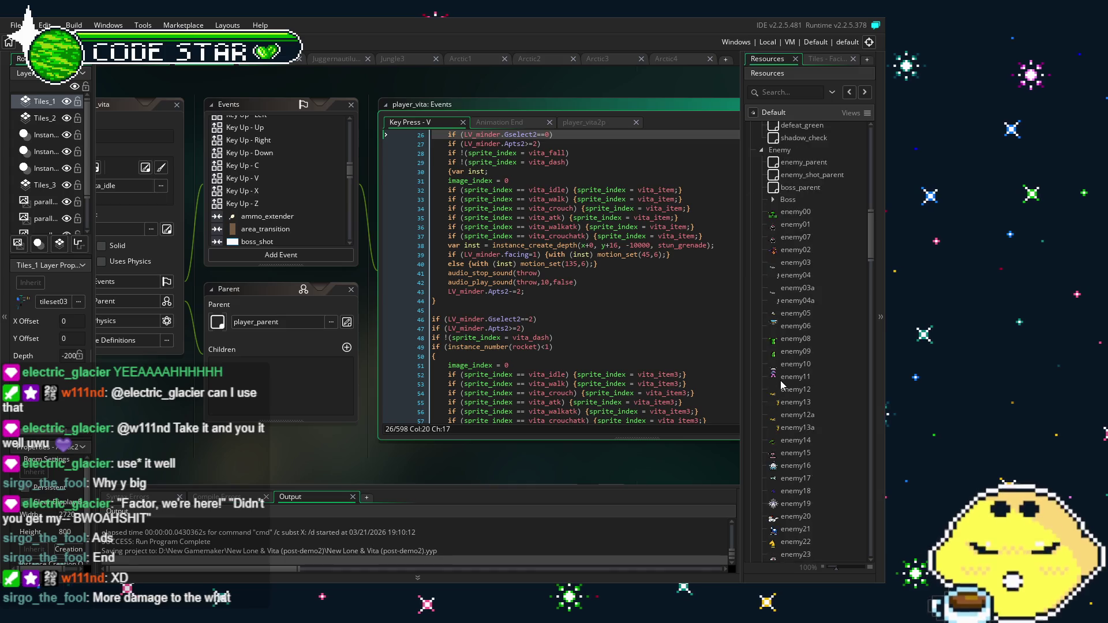
pyautogui.scroll(6, 782, 386)
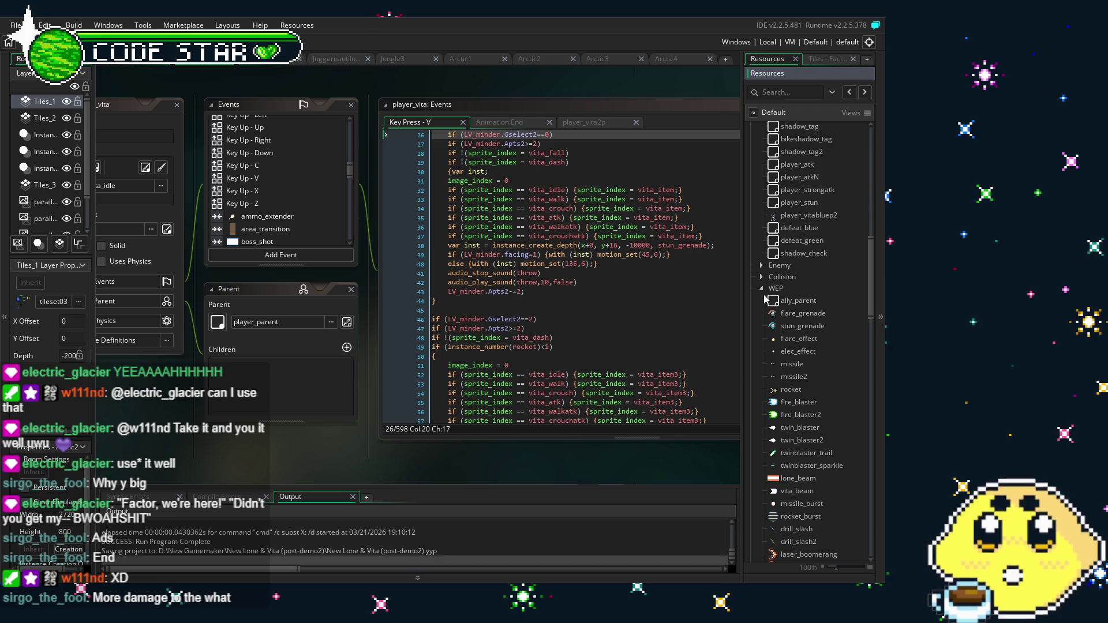
pyautogui.click(763, 266)
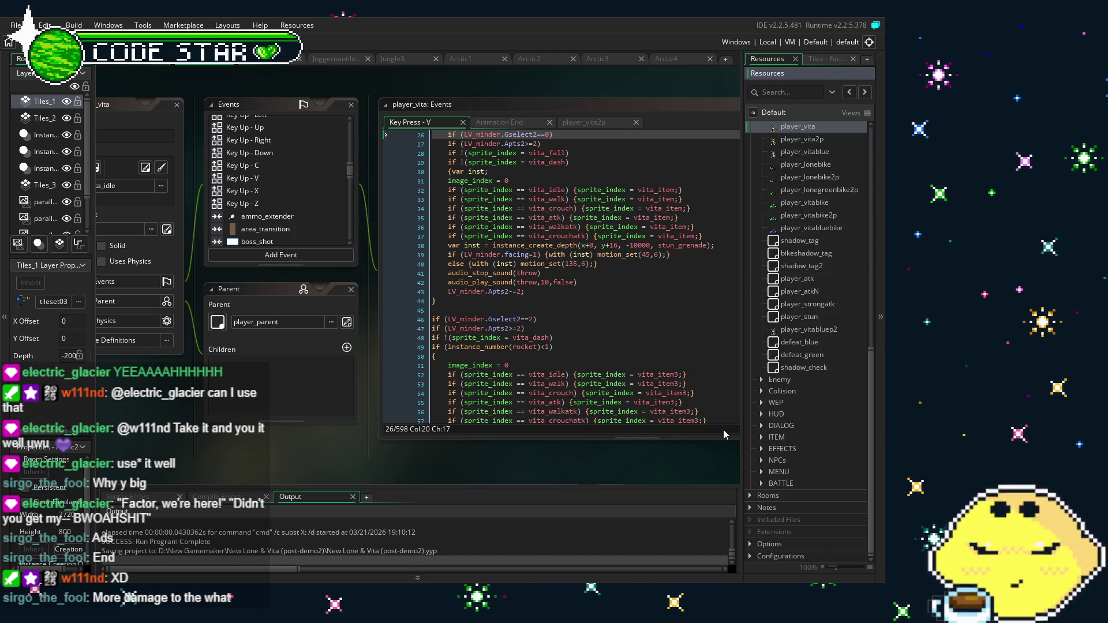
pyautogui.click(327, 442)
pyautogui.moveTo(328, 441); pyautogui.dragTo(309, 435)
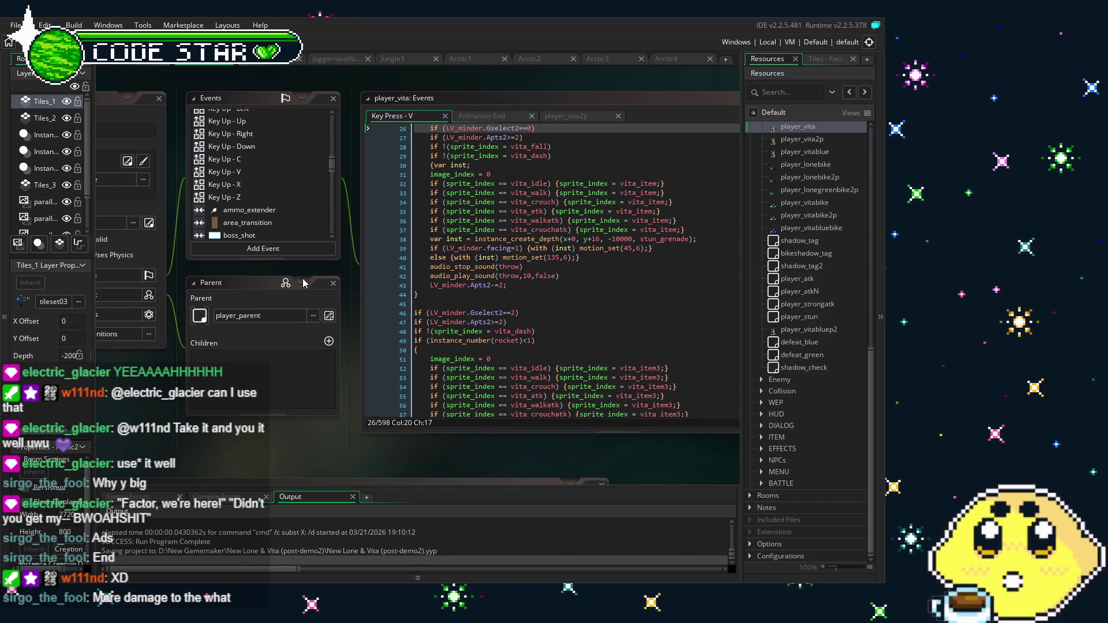
pyautogui.moveTo(238, 433); pyautogui.dragTo(262, 426)
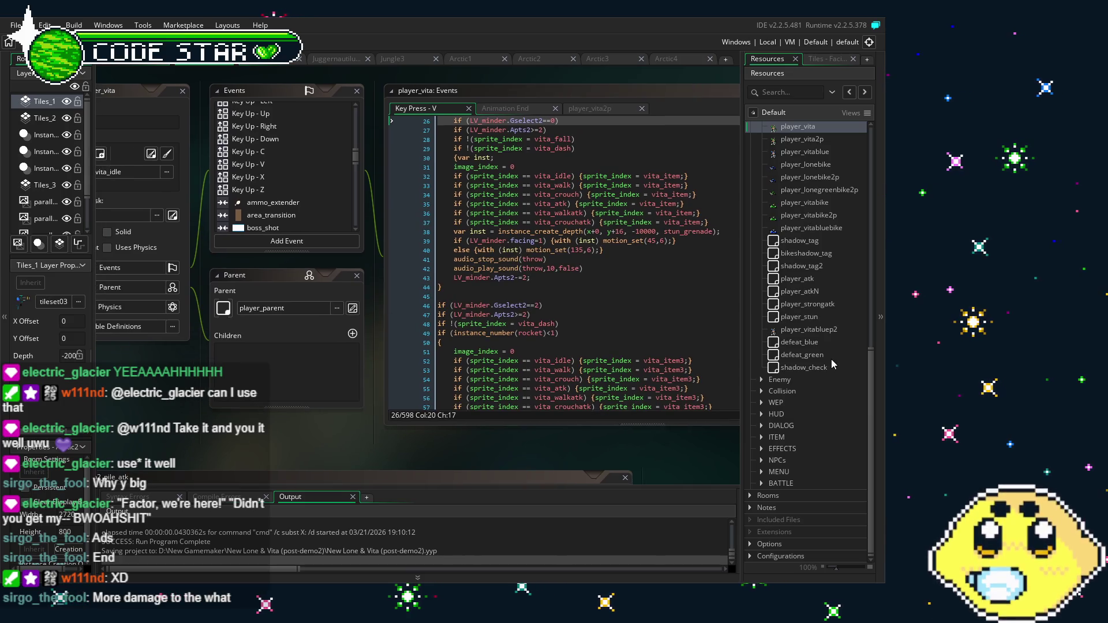
pyautogui.click(760, 381)
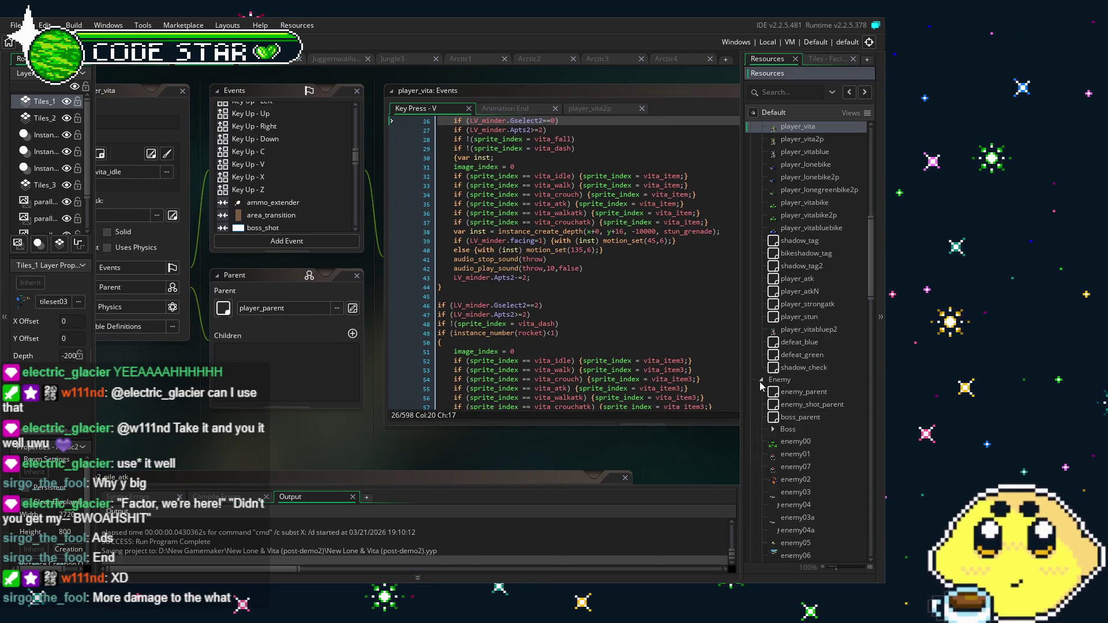
pyautogui.scroll(-5, 789, 440)
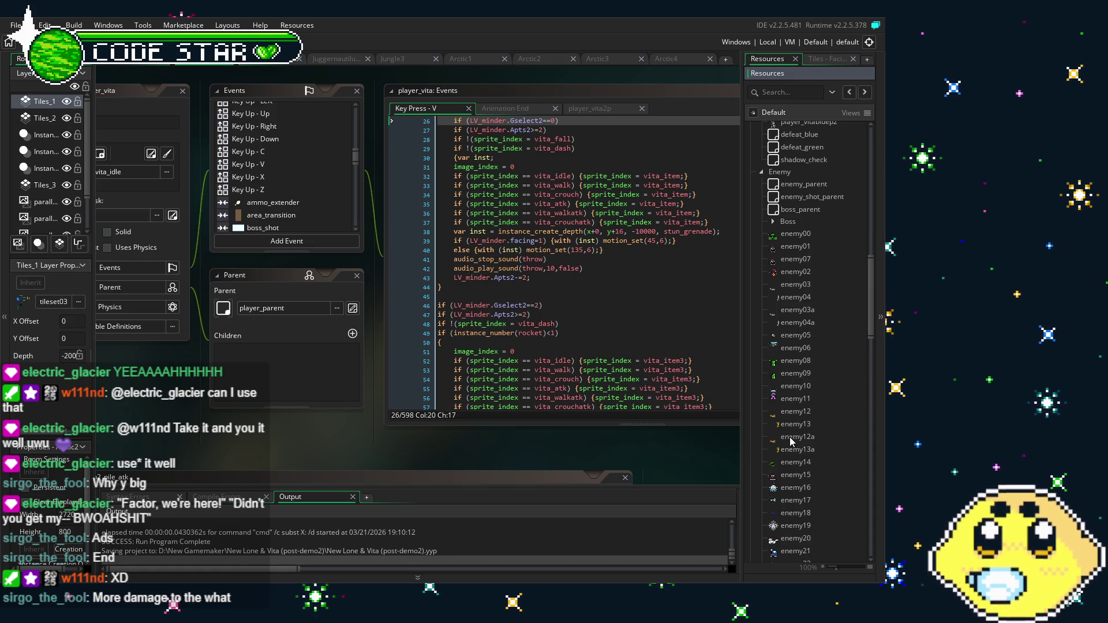
pyautogui.scroll(-10, 790, 438)
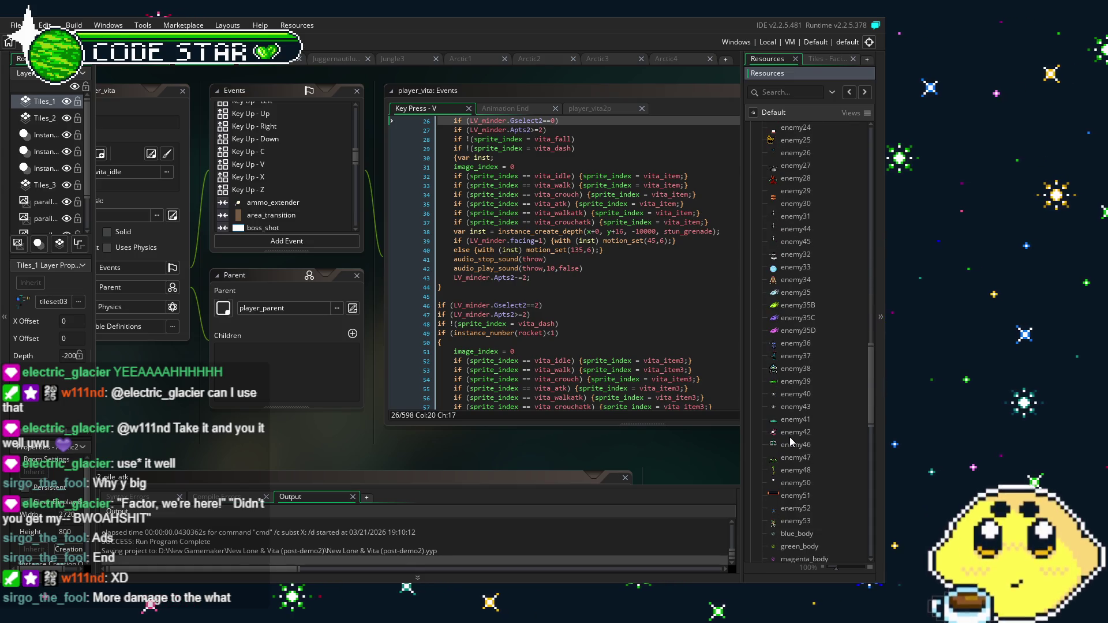
pyautogui.scroll(-10, 791, 442)
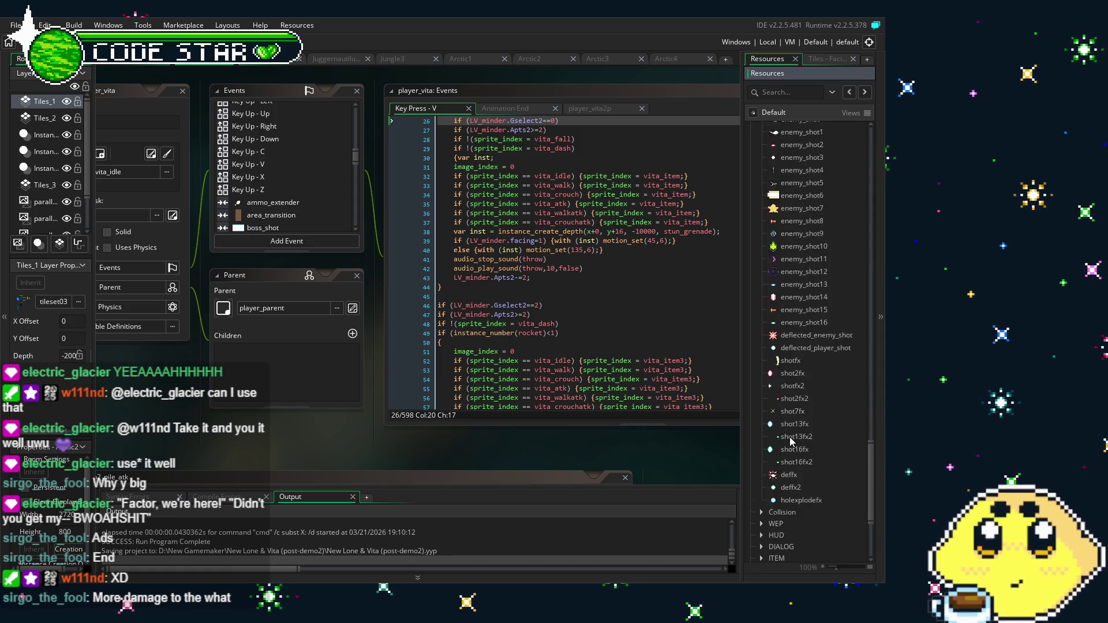
pyautogui.scroll(-3, 791, 441)
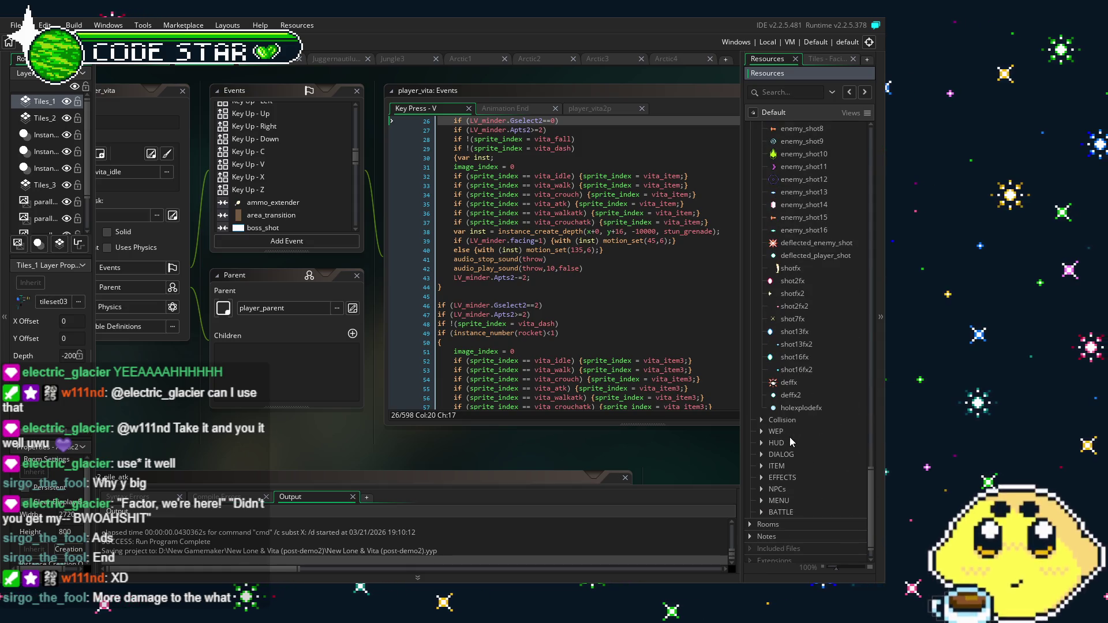
pyautogui.click(762, 432)
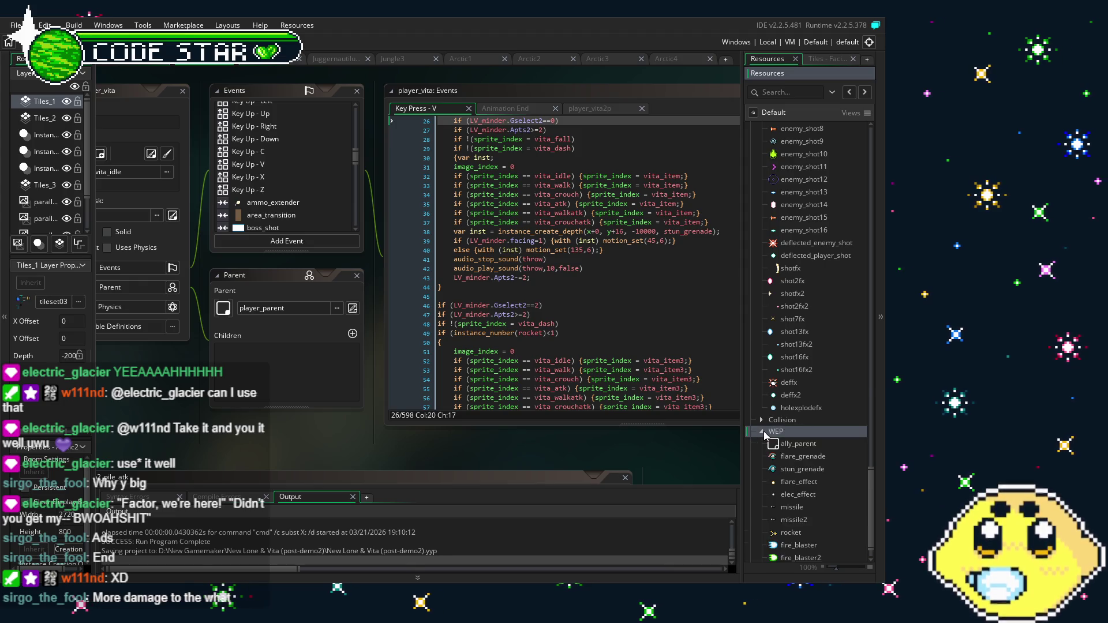
pyautogui.scroll(-5, 785, 440)
pyautogui.scroll(-10, 783, 439)
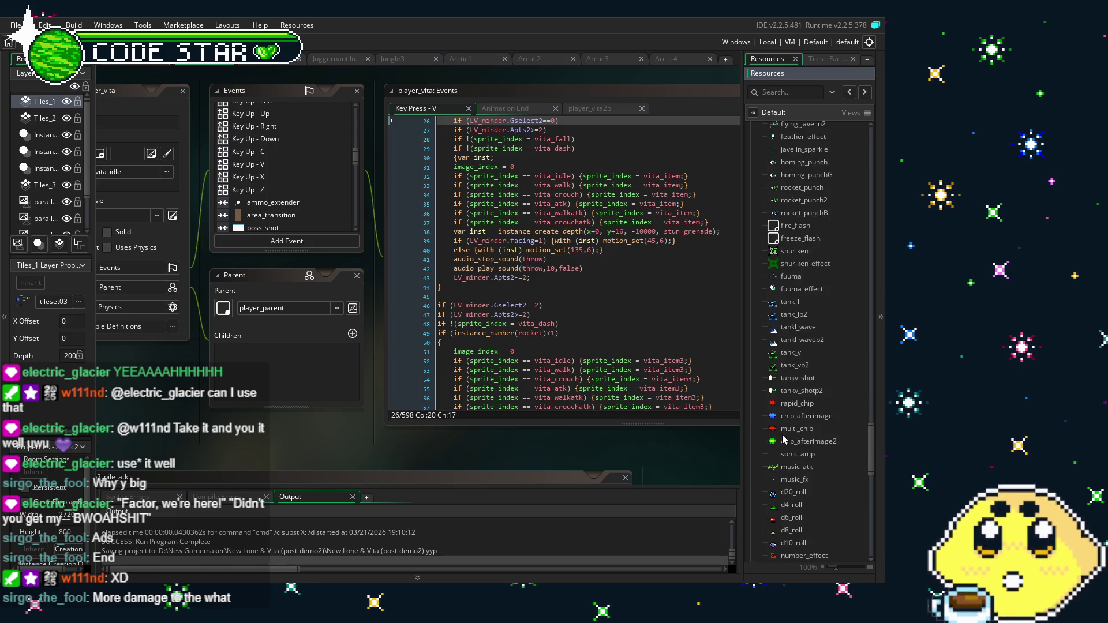
pyautogui.scroll(-8, 785, 439)
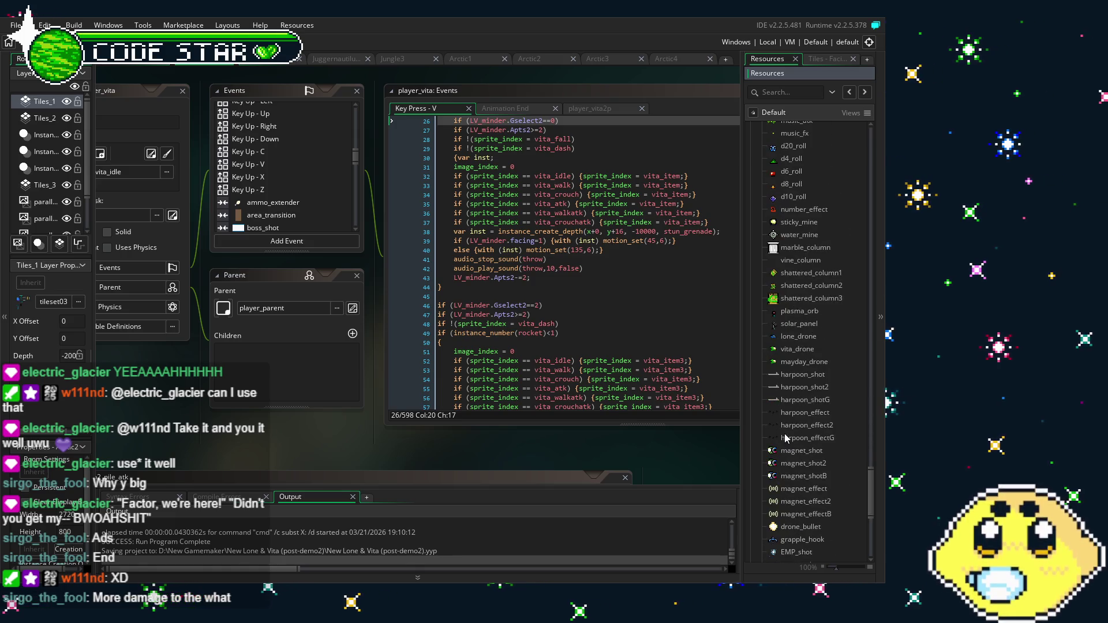
pyautogui.doubleClick(808, 452)
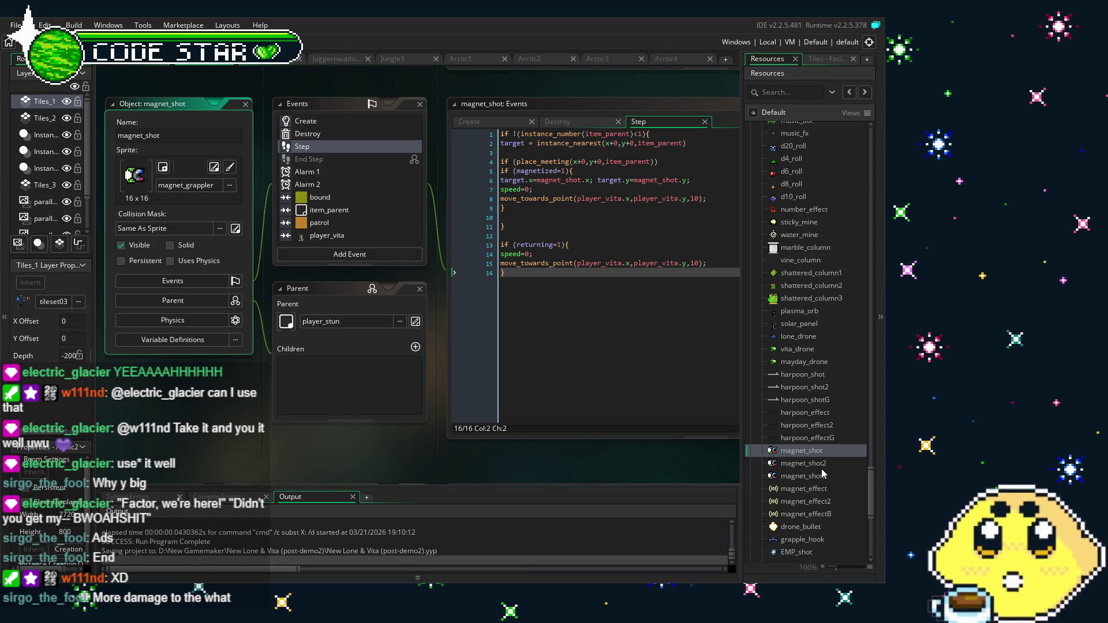
# Review magnet_shot's player_vita collision code, then return to its Step event
pyautogui.moveTo(539, 446); pyautogui.dragTo(485, 451)
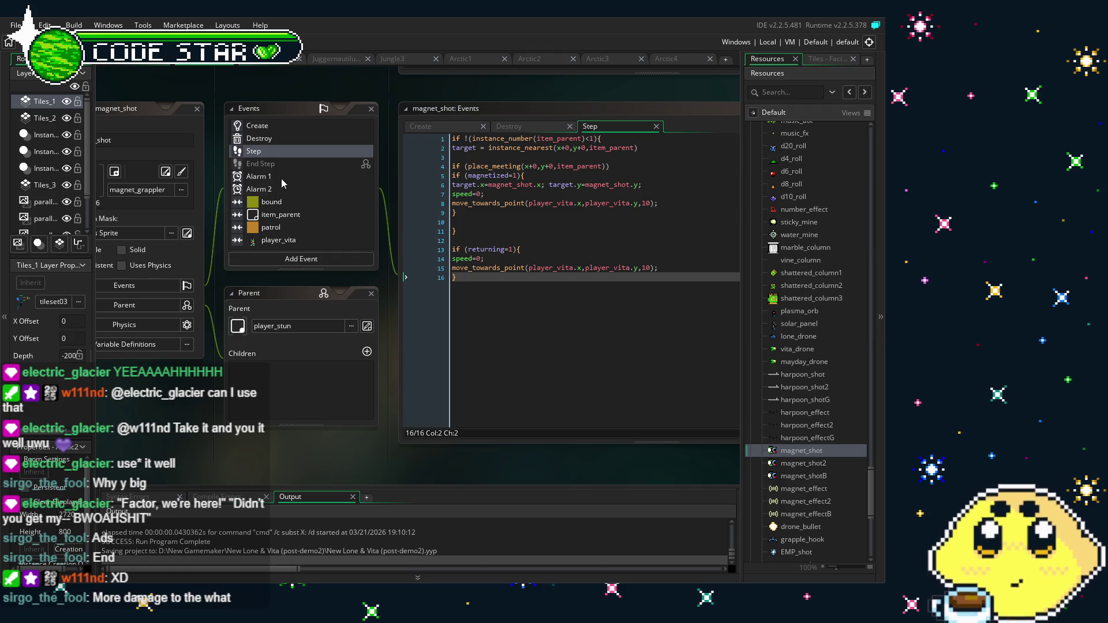
pyautogui.doubleClick(307, 240)
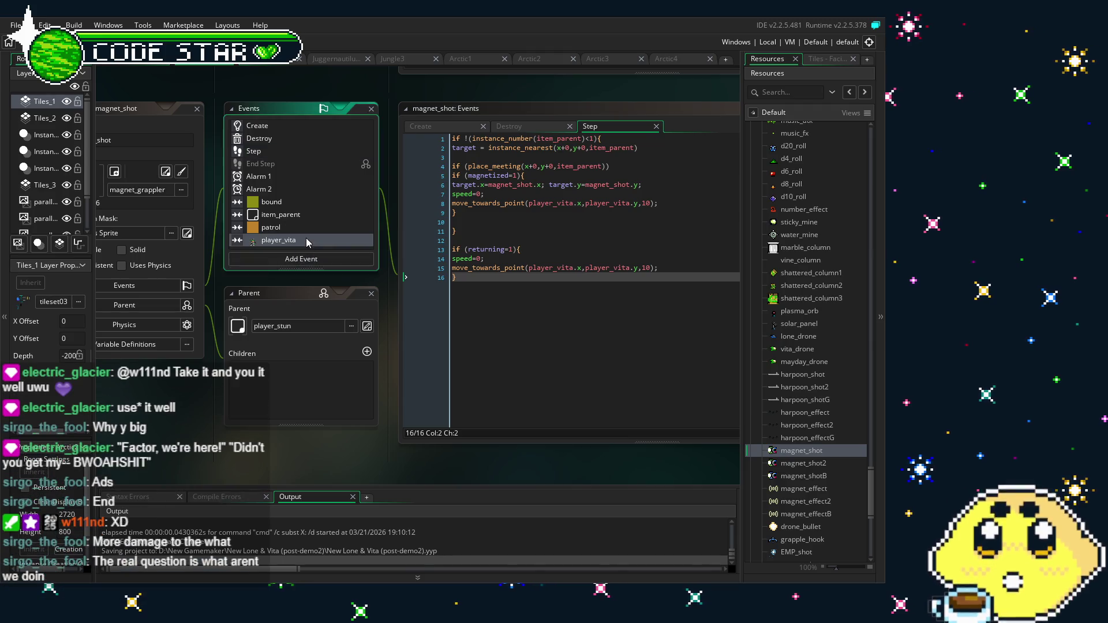
pyautogui.click(305, 151)
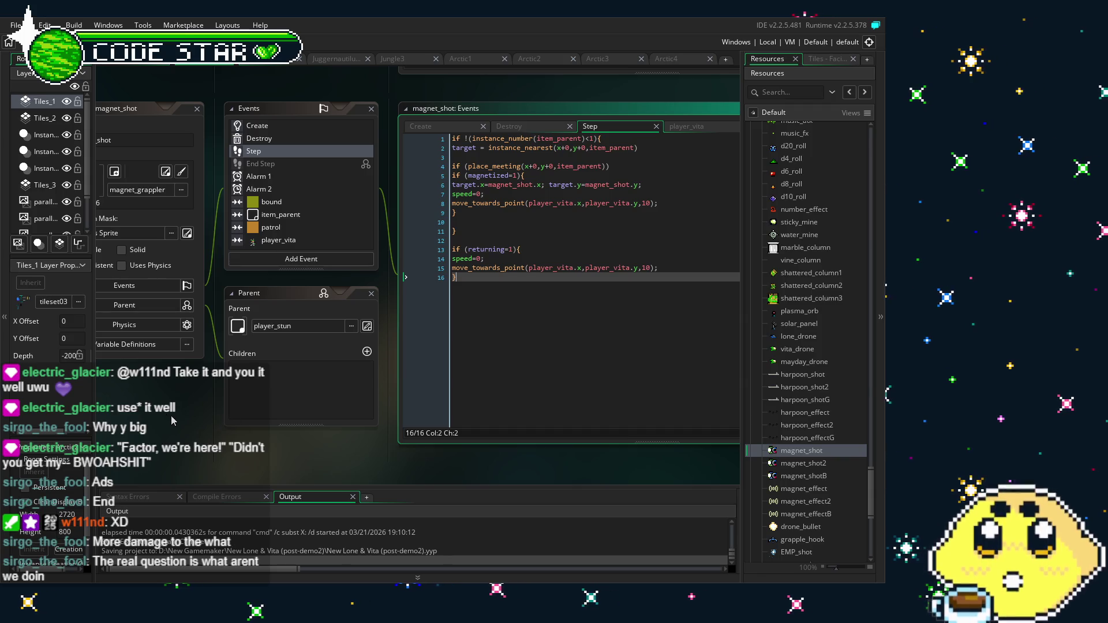
# Pan the workspace and scroll through magnet_shot's Step code
pyautogui.moveTo(173, 422); pyautogui.dragTo(204, 421)
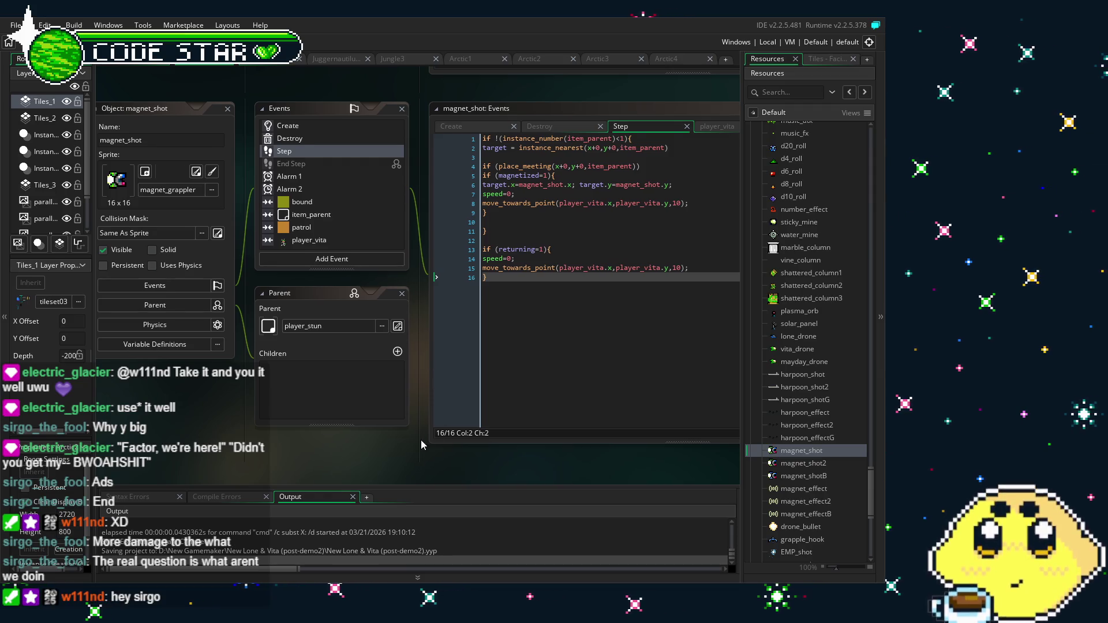
pyautogui.click(680, 428)
pyautogui.scroll(-2, 804, 450)
pyautogui.scroll(-2, 824, 364)
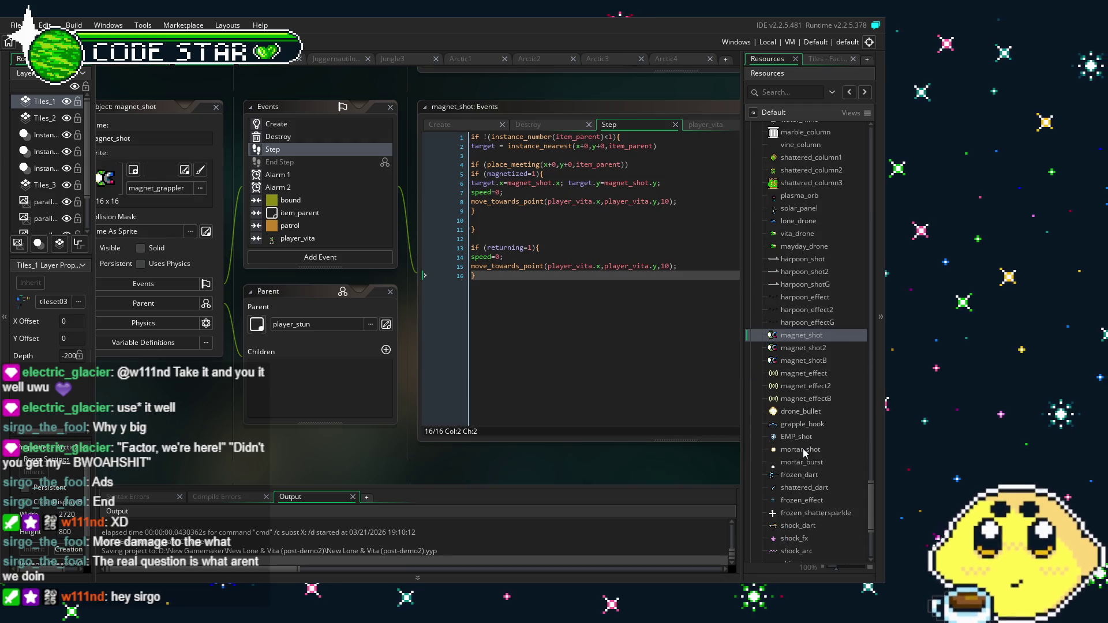
pyautogui.click(825, 362)
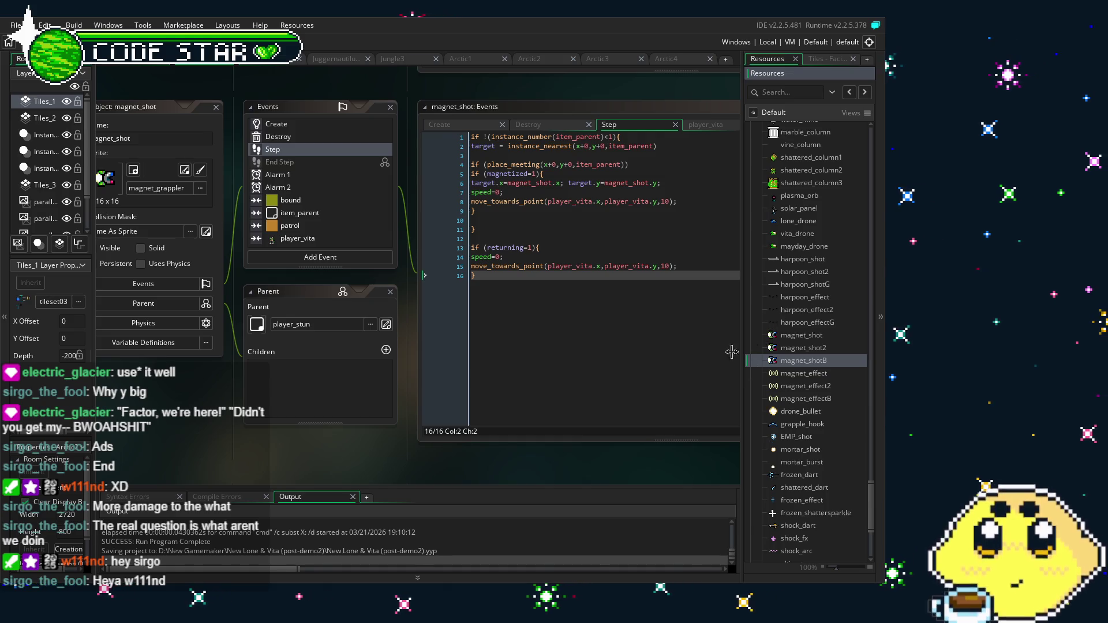
pyautogui.moveTo(428, 458); pyautogui.dragTo(402, 459)
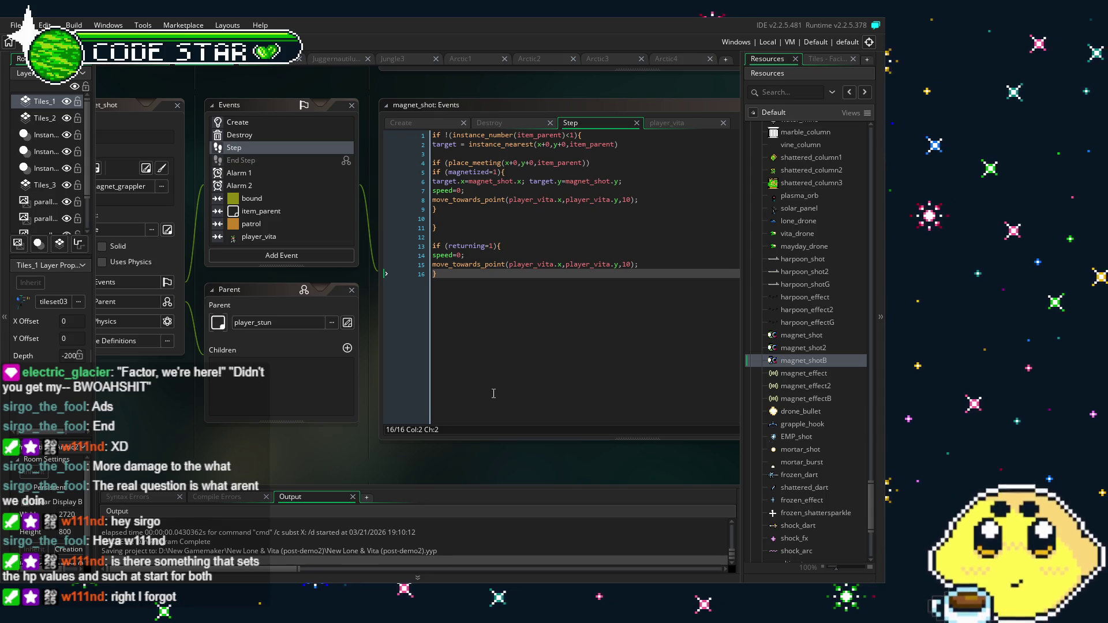
pyautogui.click(444, 386)
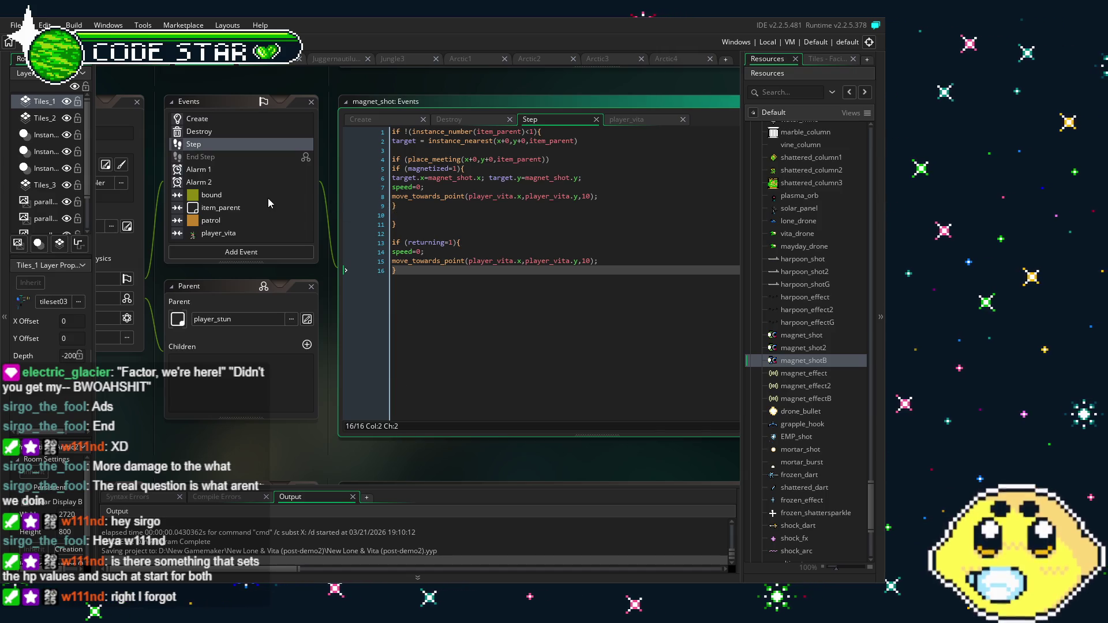
pyautogui.scroll(-1, 321, 235)
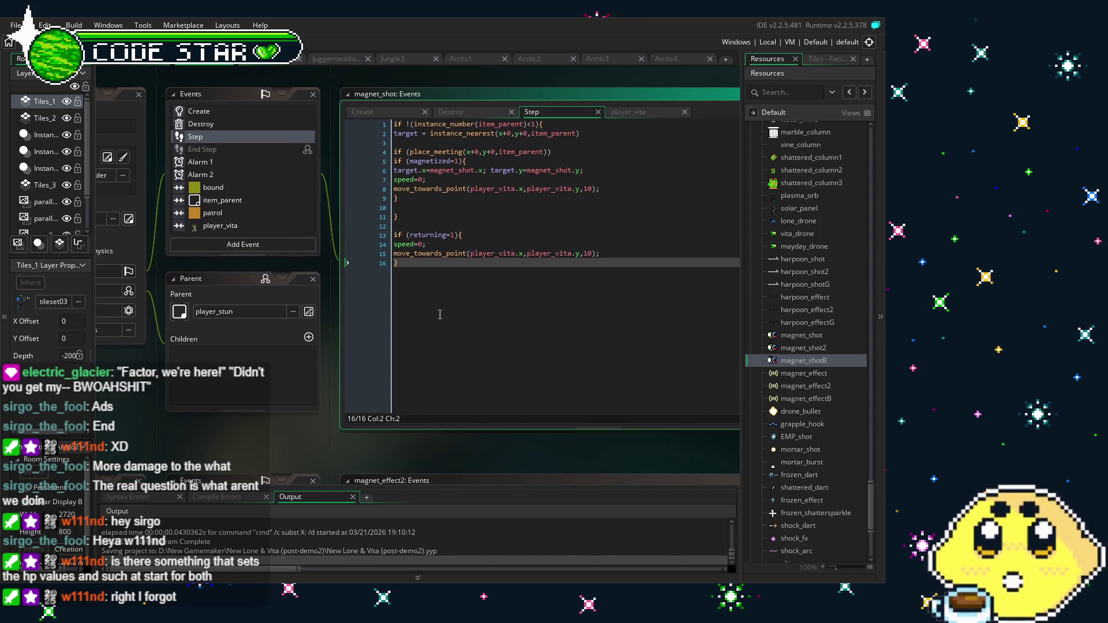
pyautogui.moveTo(440, 314); pyautogui.dragTo(472, 318)
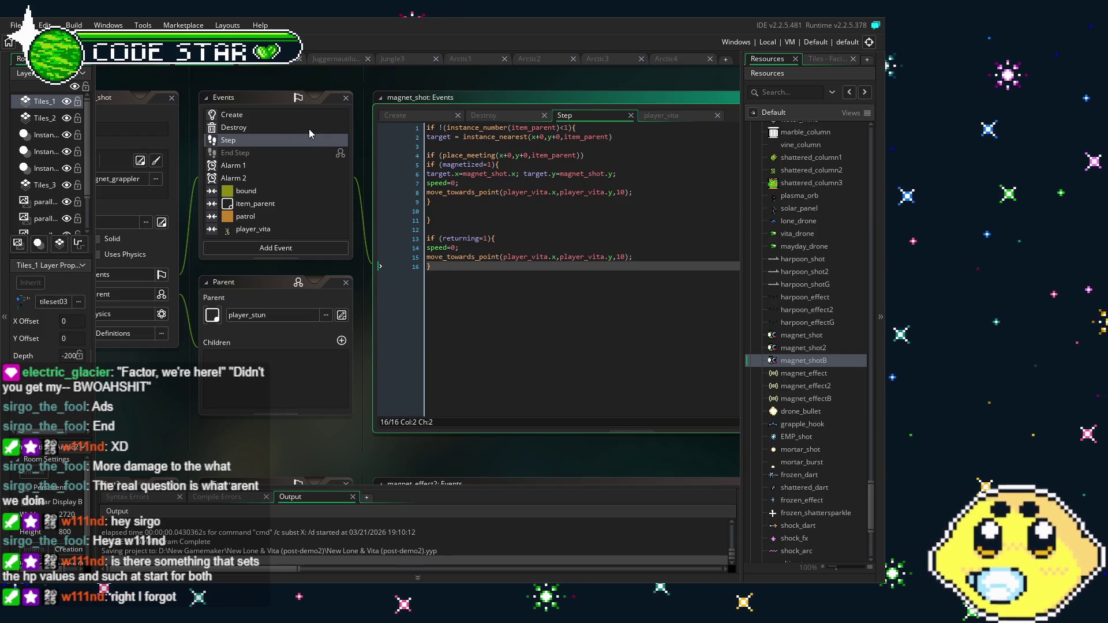
pyautogui.moveTo(192, 407); pyautogui.dragTo(223, 410)
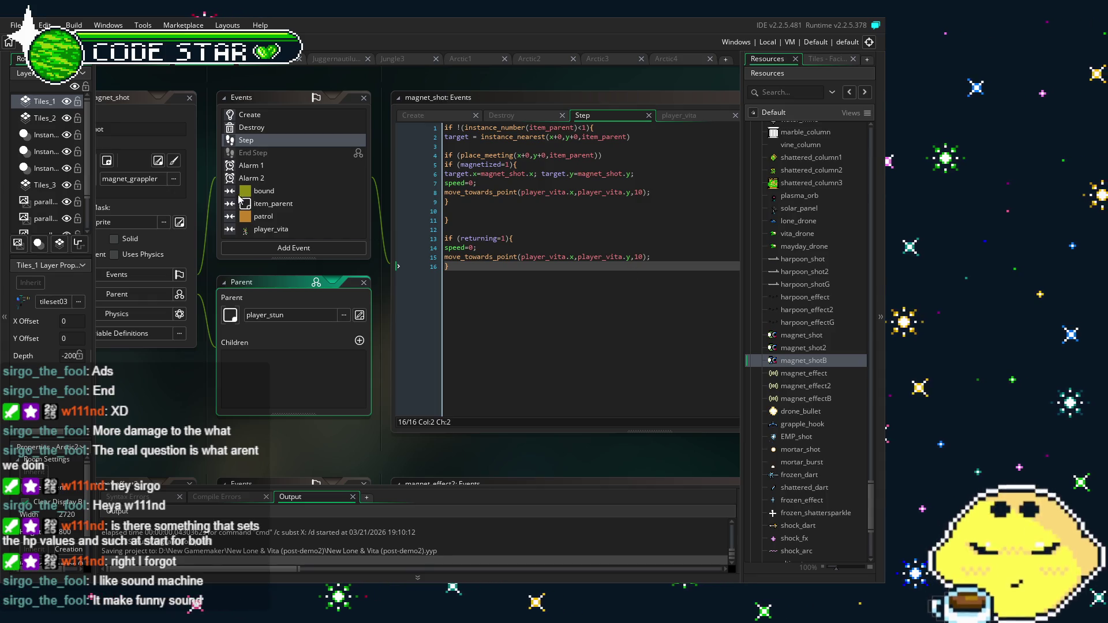
pyautogui.scroll(-2, 252, 189)
pyautogui.scroll(3, 254, 366)
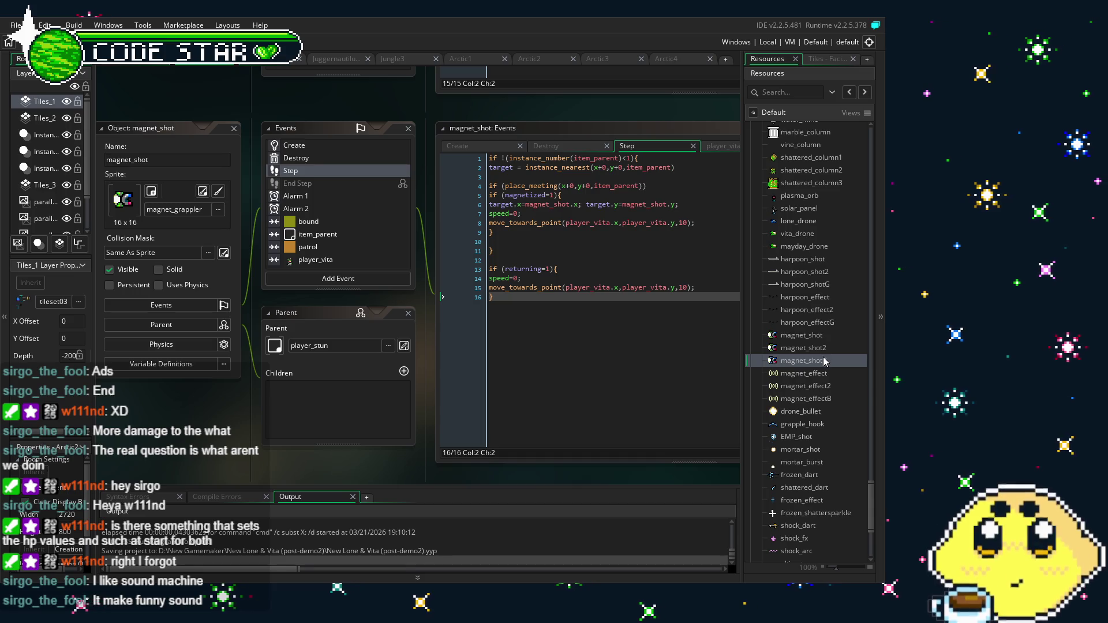
# Expand the Sprites folder and the Vita sprite folder in Resources
pyautogui.scroll(-1, 825, 360)
pyautogui.scroll(-2, 824, 358)
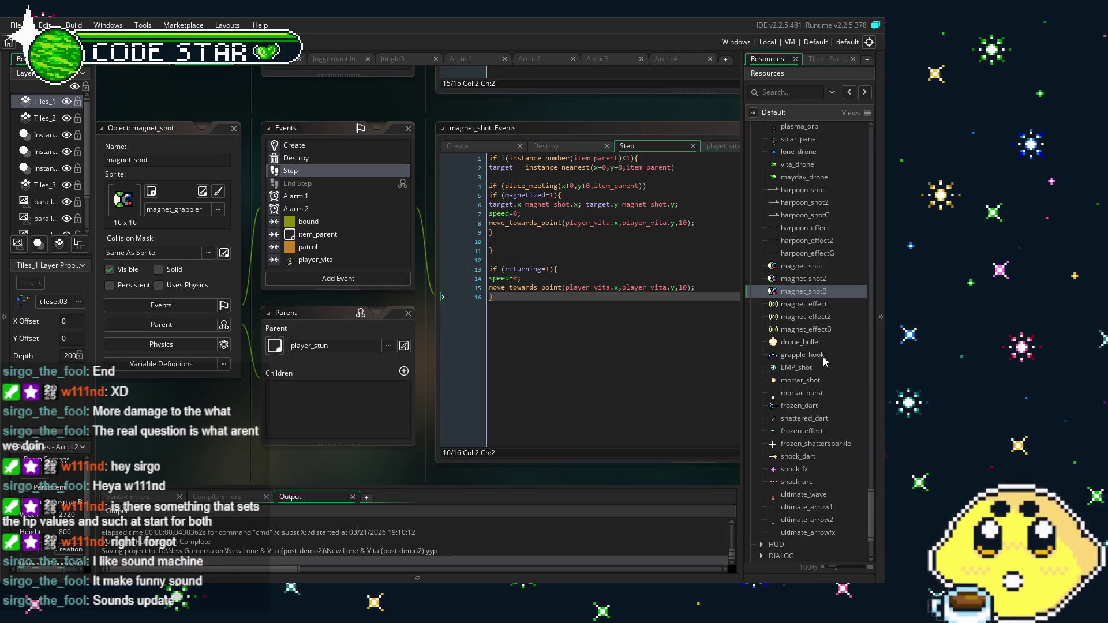
pyautogui.scroll(-2, 823, 361)
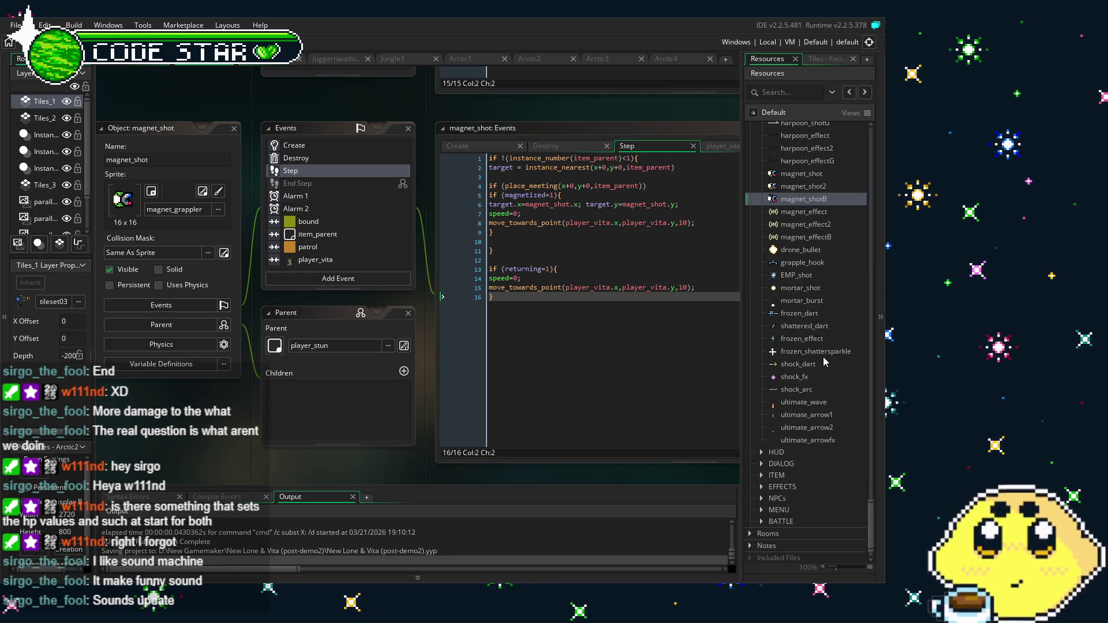
pyautogui.scroll(-1, 823, 361)
pyautogui.scroll(2, 825, 361)
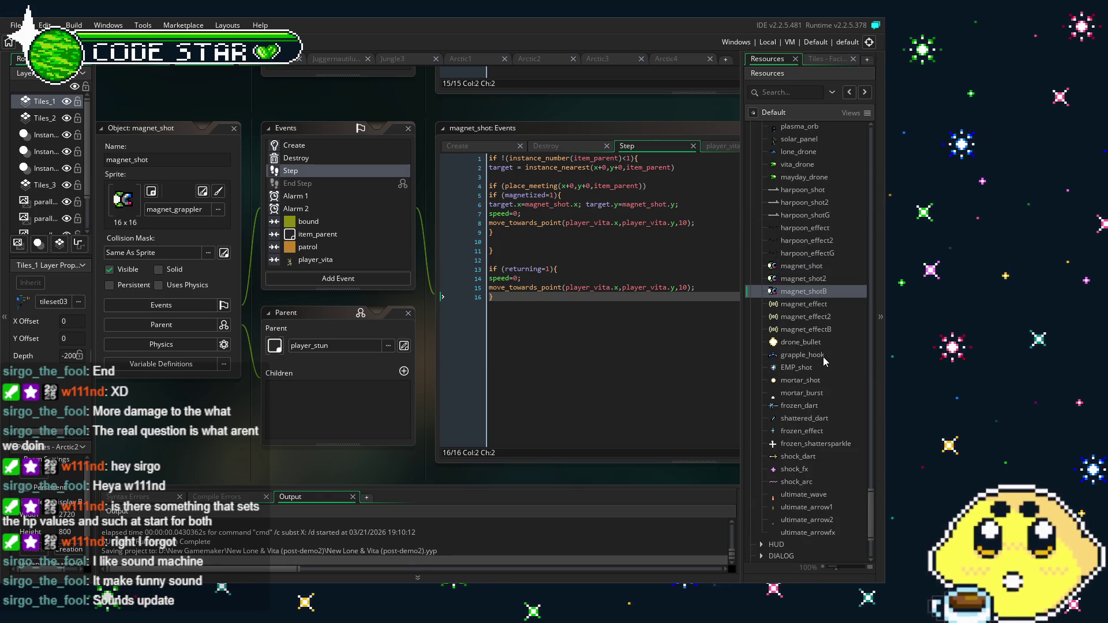
pyautogui.scroll(-2, 816, 344)
pyautogui.scroll(8, 816, 344)
pyautogui.scroll(10, 816, 344)
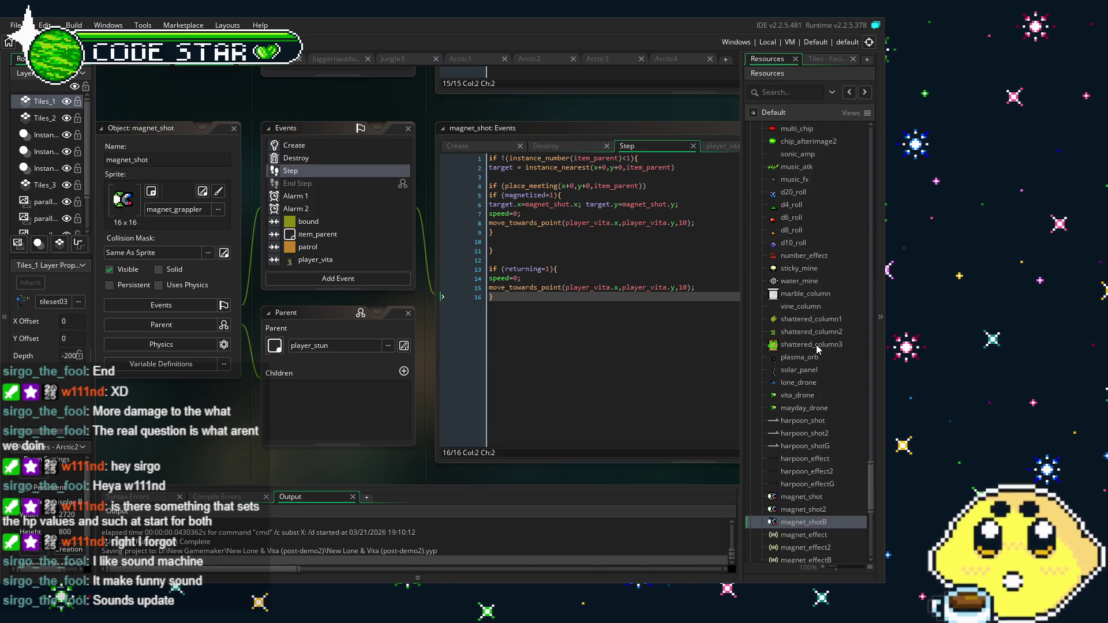
pyautogui.scroll(20, 813, 291)
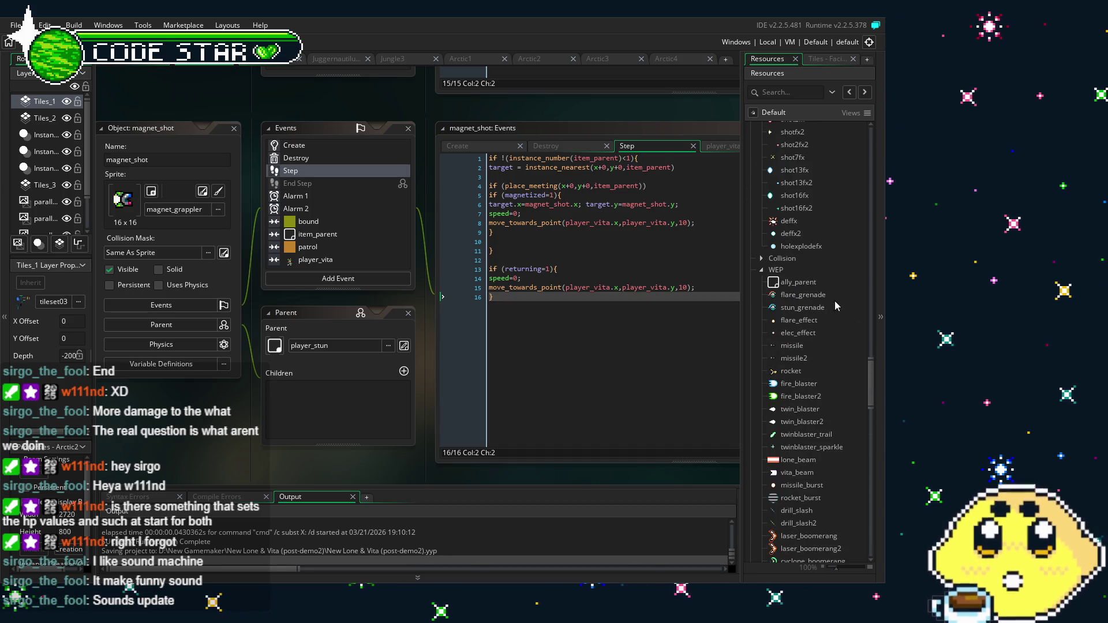
pyautogui.moveTo(874, 379); pyautogui.dragTo(882, 151)
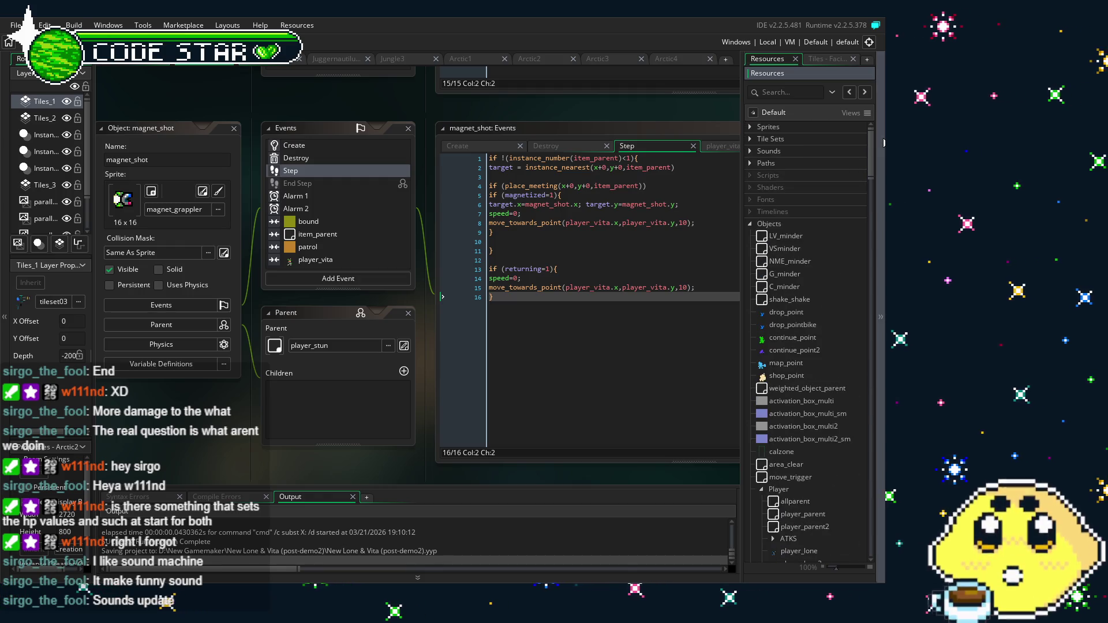
pyautogui.click(750, 127)
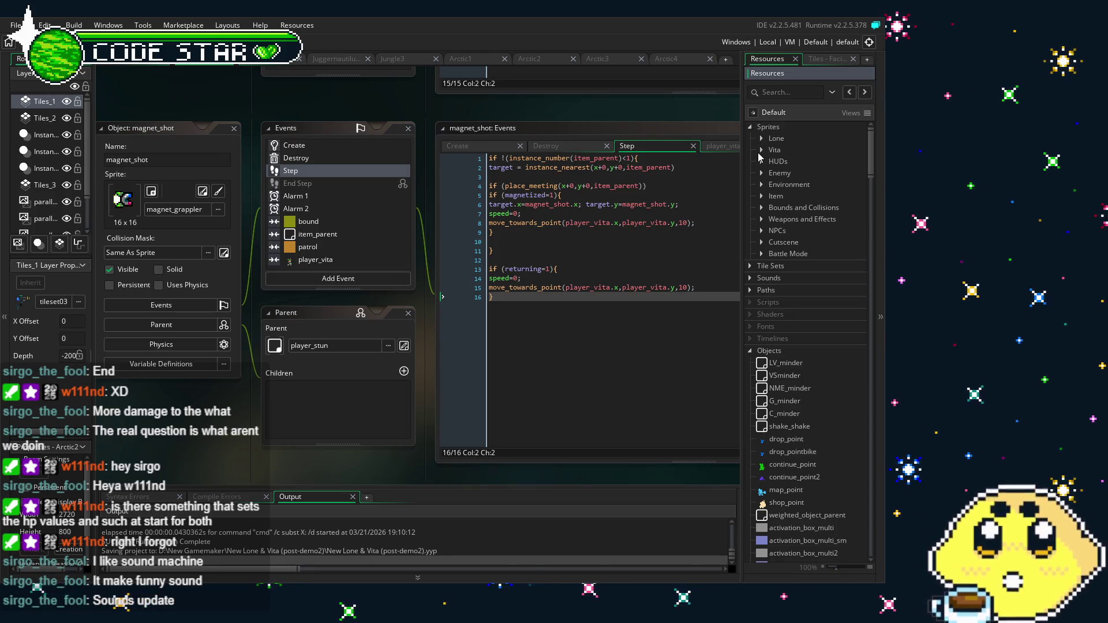
pyautogui.click(760, 153)
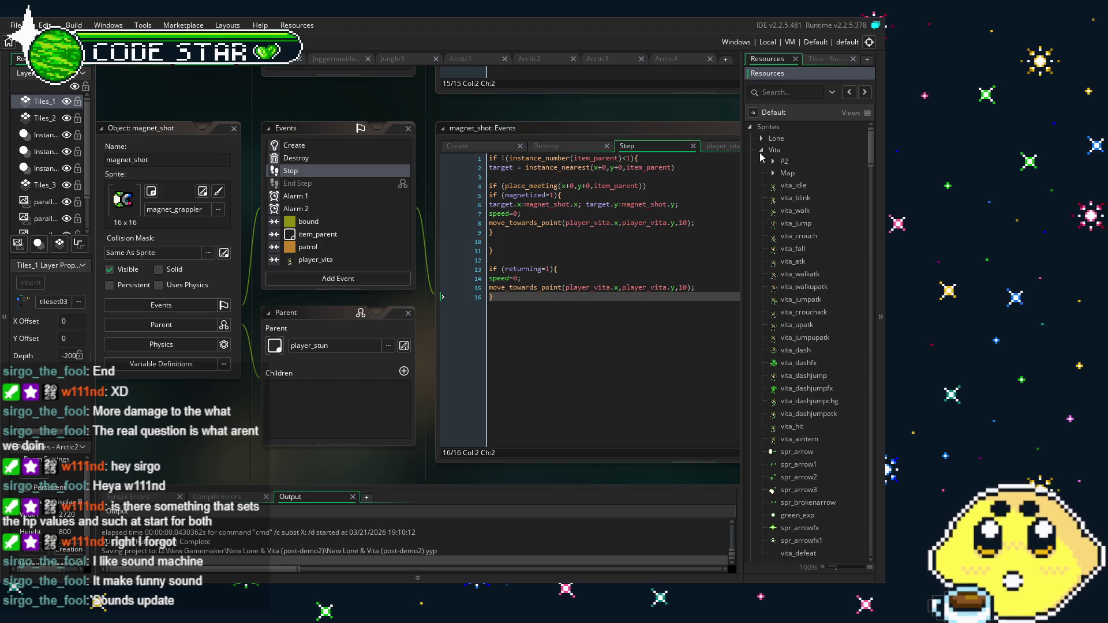
pyautogui.scroll(-10, 775, 250)
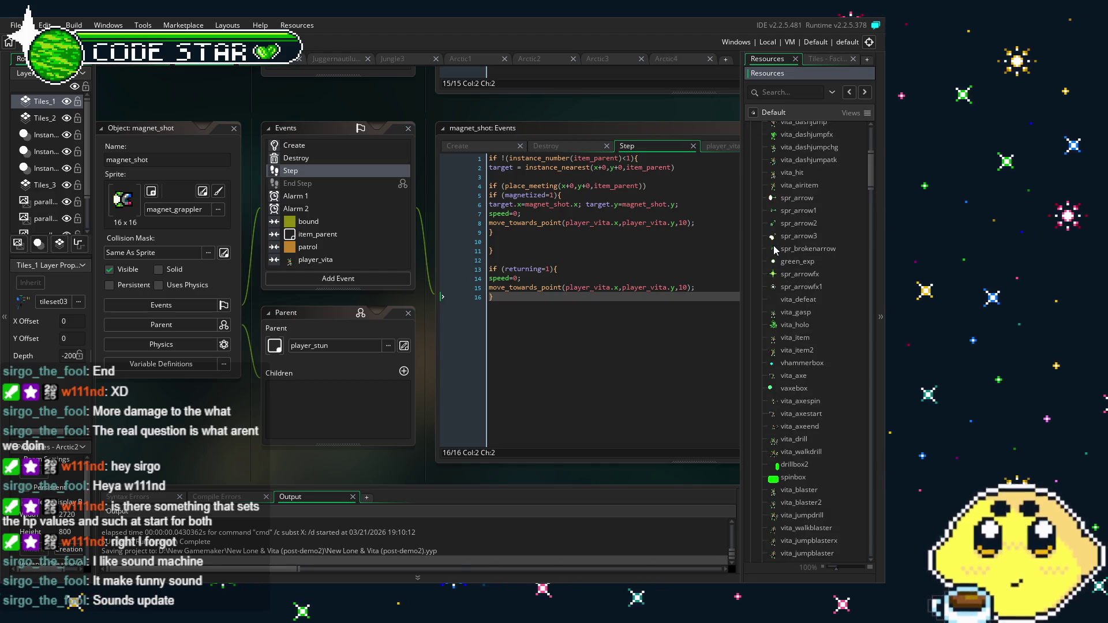
pyautogui.scroll(-5, 775, 250)
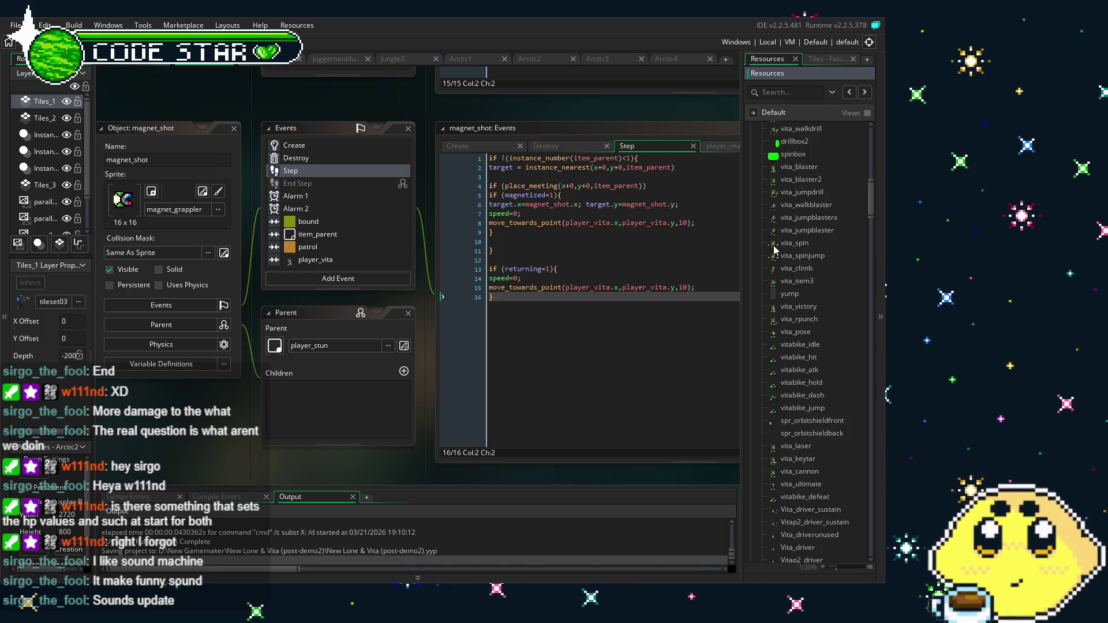
pyautogui.scroll(-3, 774, 250)
pyautogui.scroll(10, 775, 250)
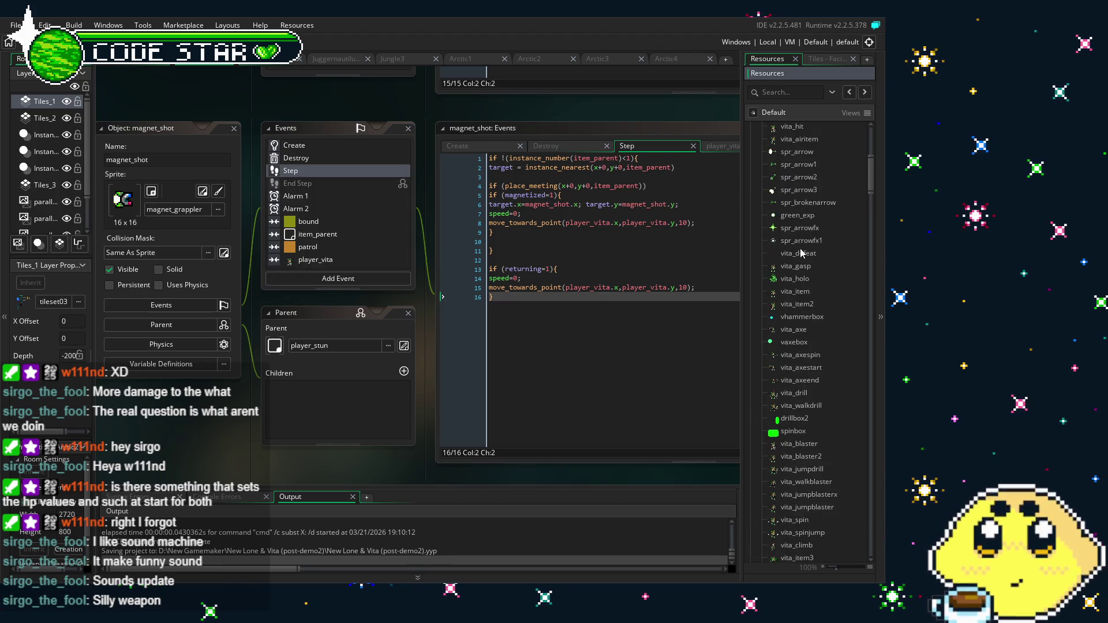
pyautogui.scroll(5, 779, 231)
# Collapse Vita and expand the Weapons and Effects folder, scrolling down to spr_d4
pyautogui.click(762, 151)
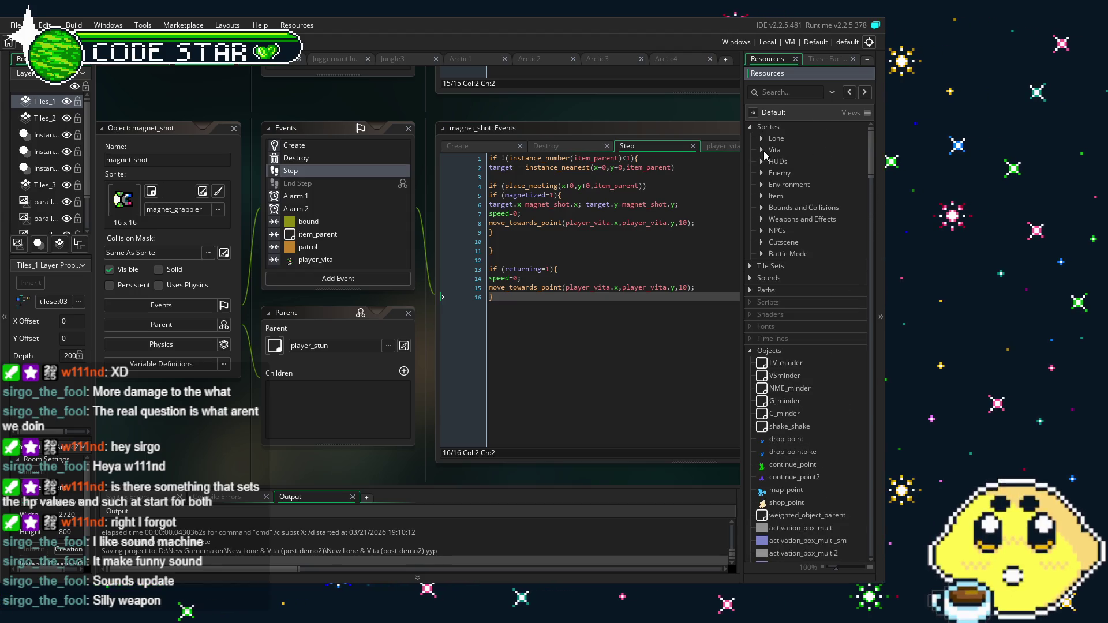
pyautogui.click(762, 173)
pyautogui.click(762, 173)
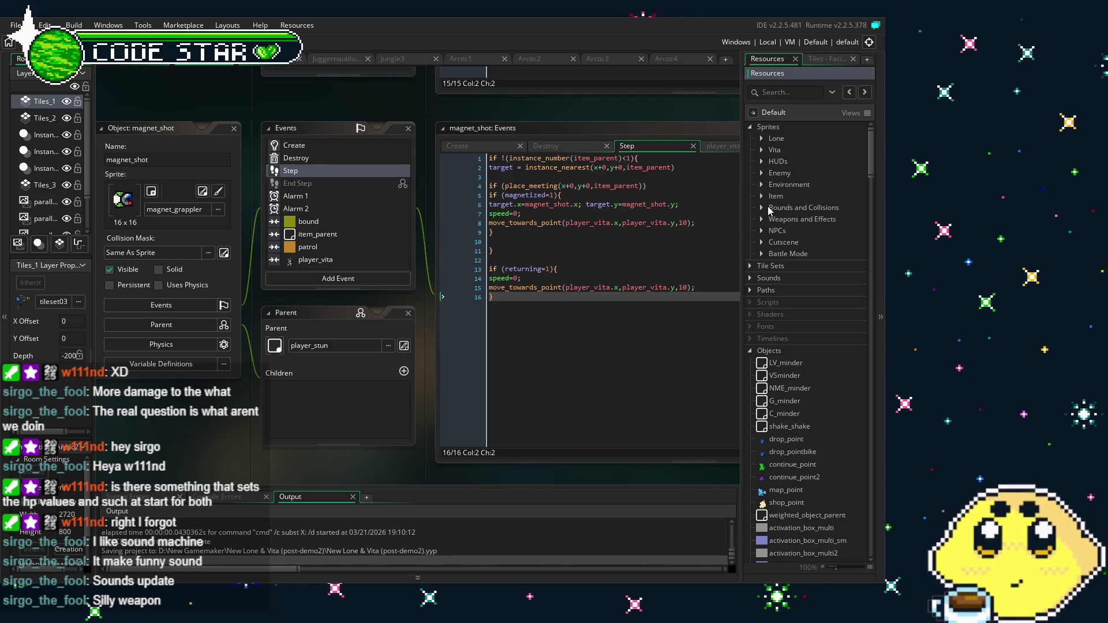
pyautogui.click(762, 219)
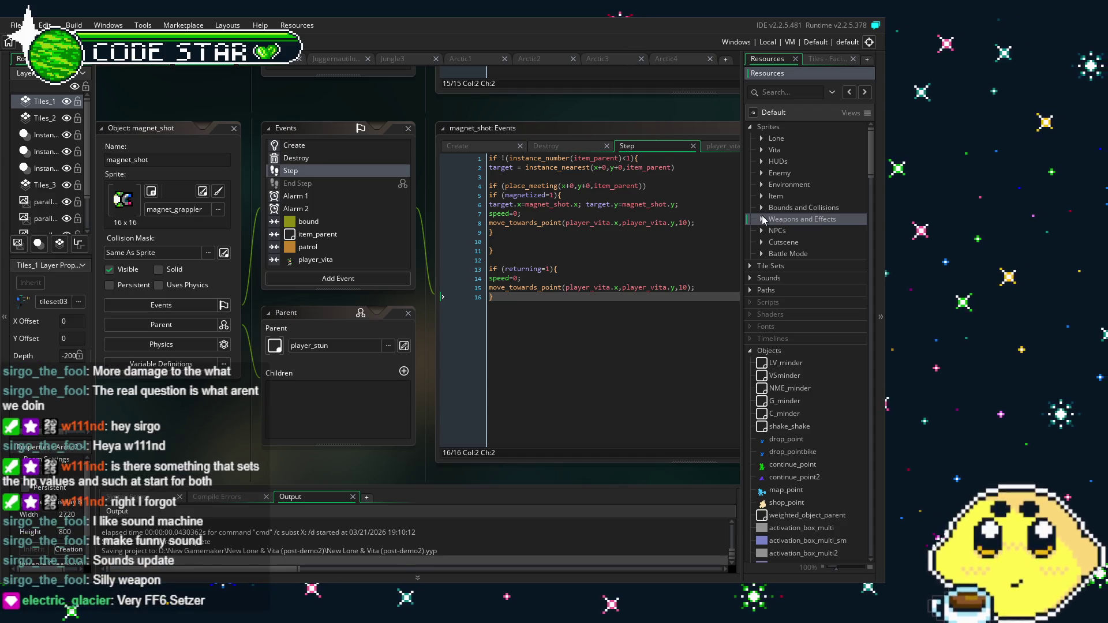
pyautogui.click(761, 222)
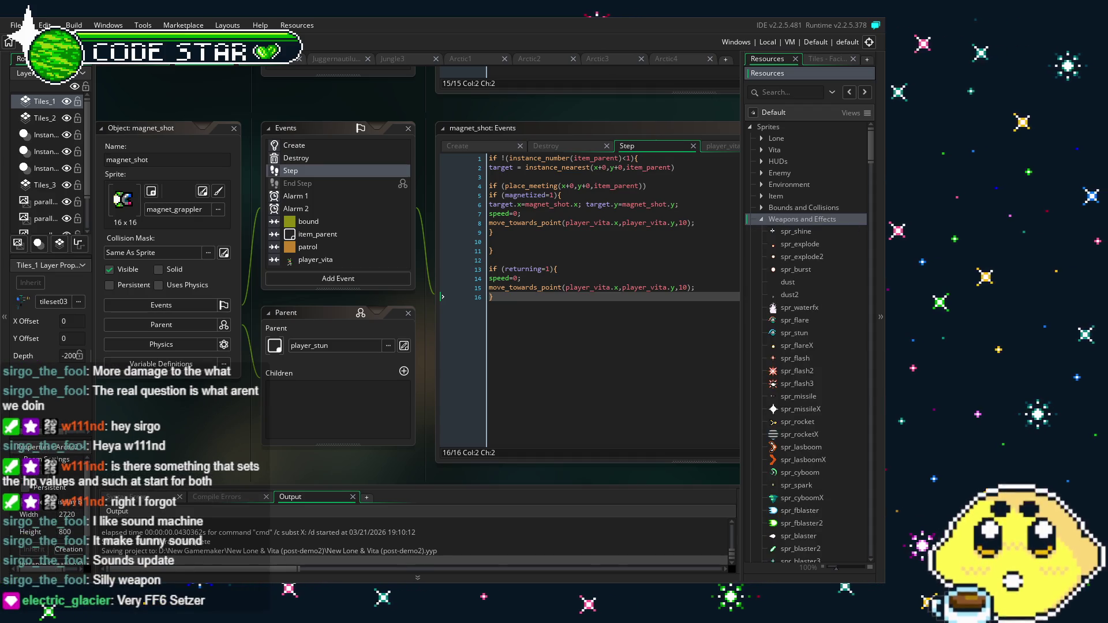
pyautogui.scroll(-2, 842, 252)
pyautogui.scroll(-15, 842, 252)
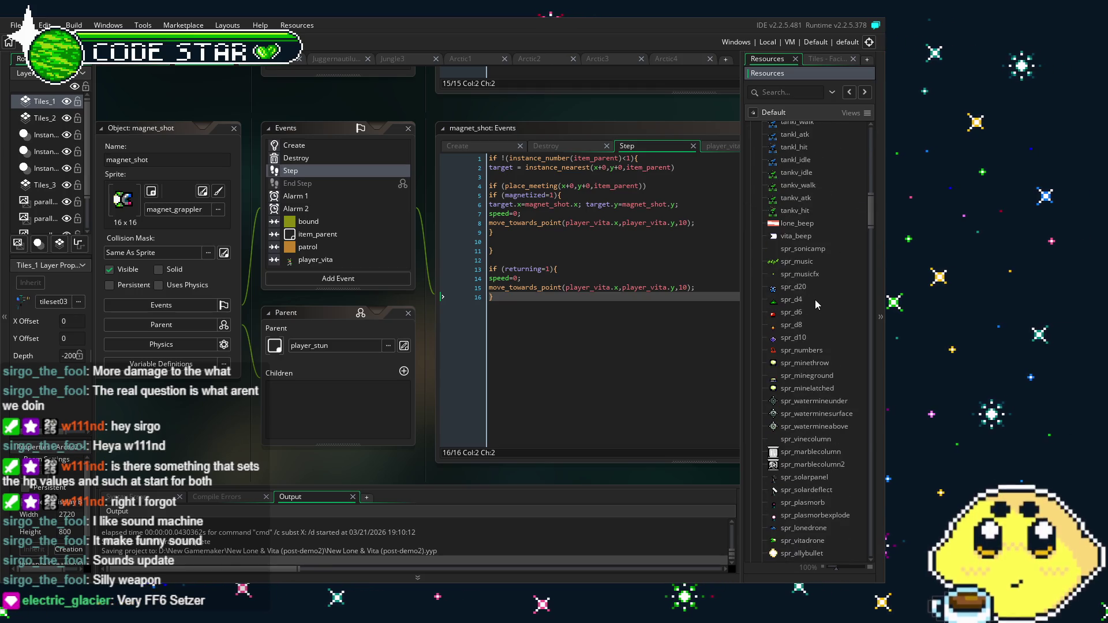
# Open spr_d4 and spr_d8 and play their animation previews
pyautogui.doubleClick(814, 300)
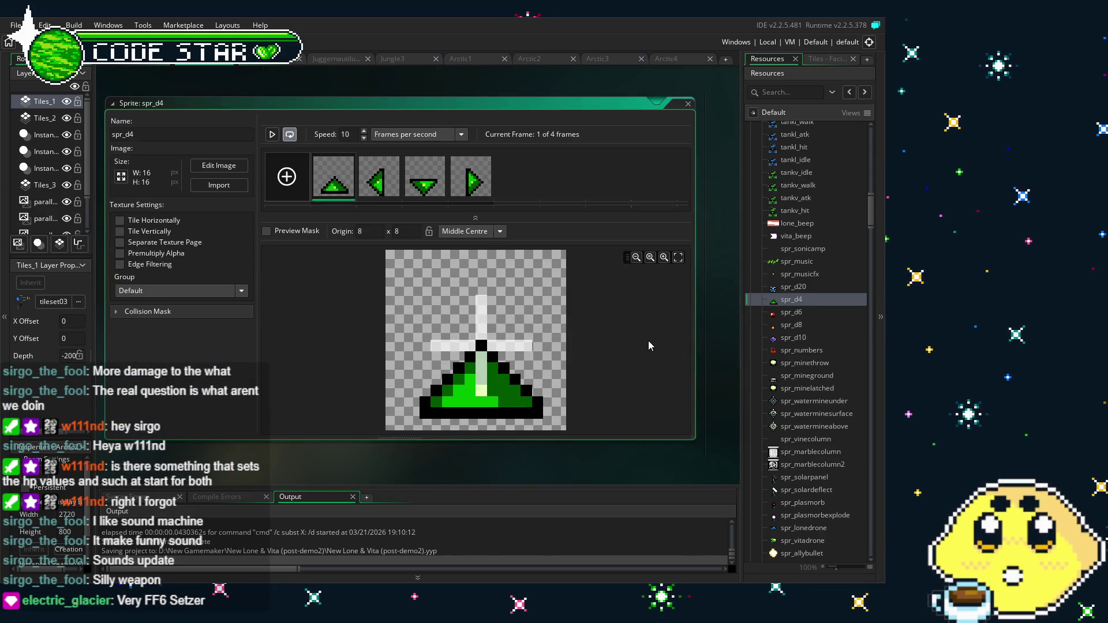
pyautogui.click(277, 137)
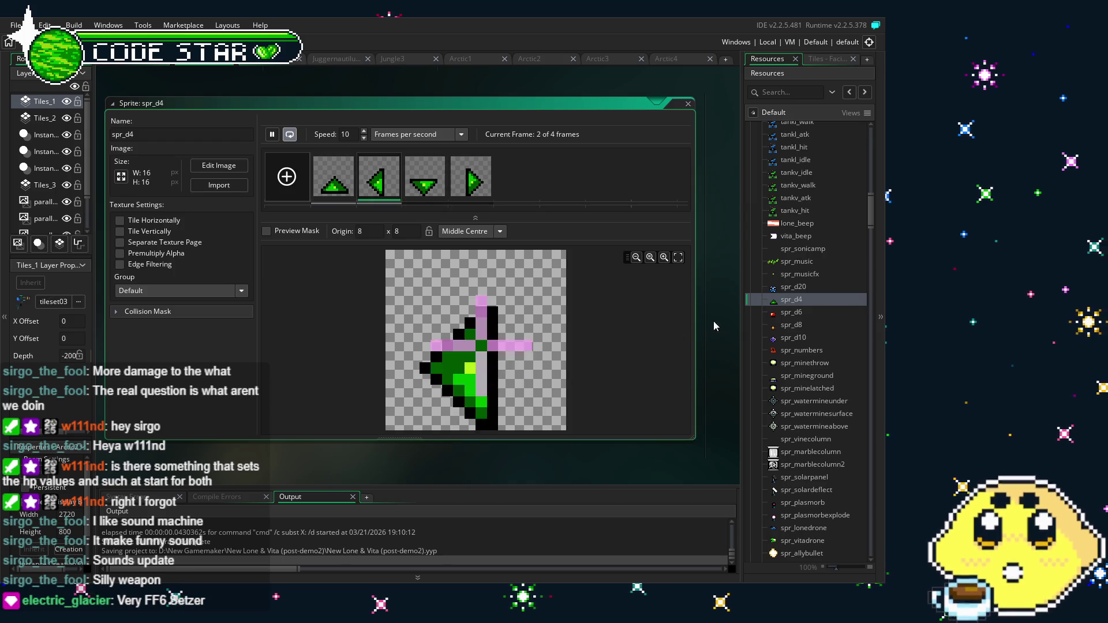
pyautogui.doubleClick(788, 324)
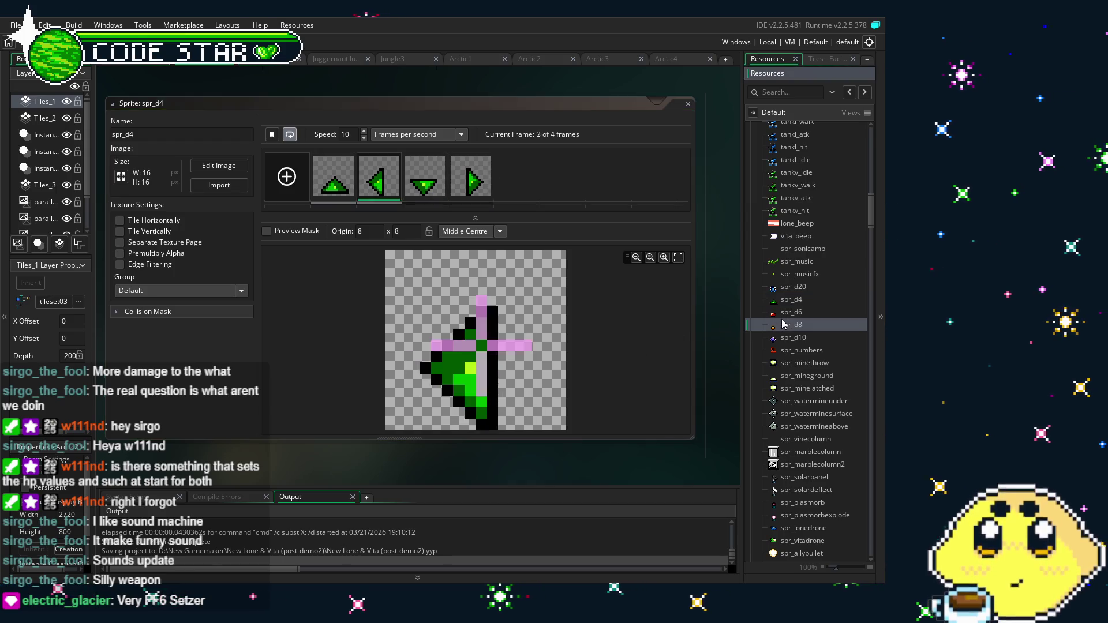
pyautogui.click(273, 136)
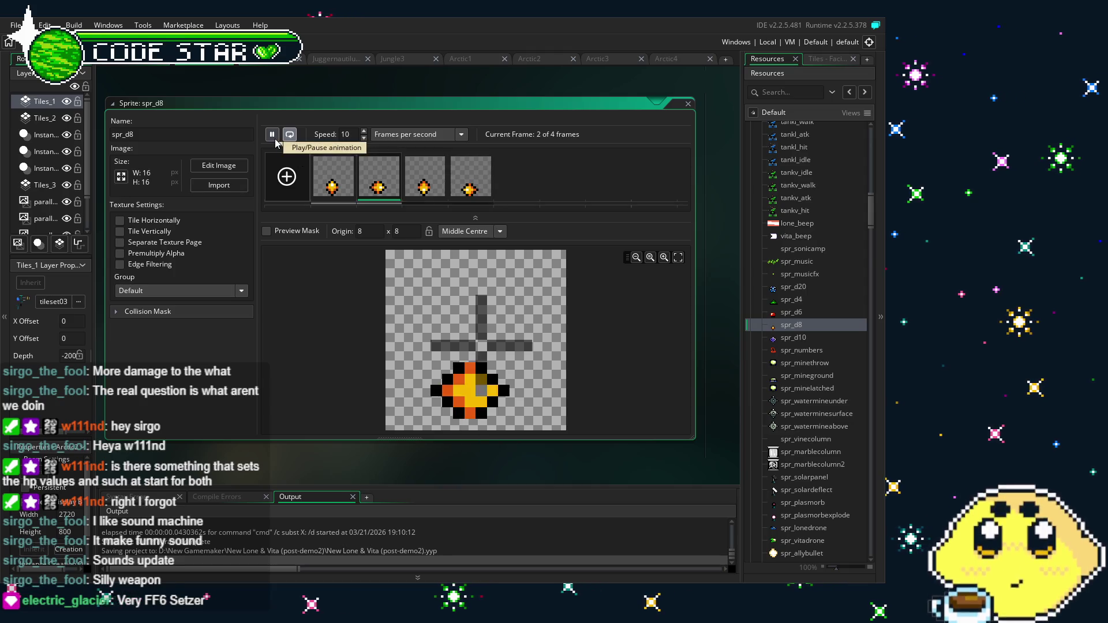
# Play the spr_d10 animation, then pause it and show frame 1
pyautogui.doubleClick(808, 340)
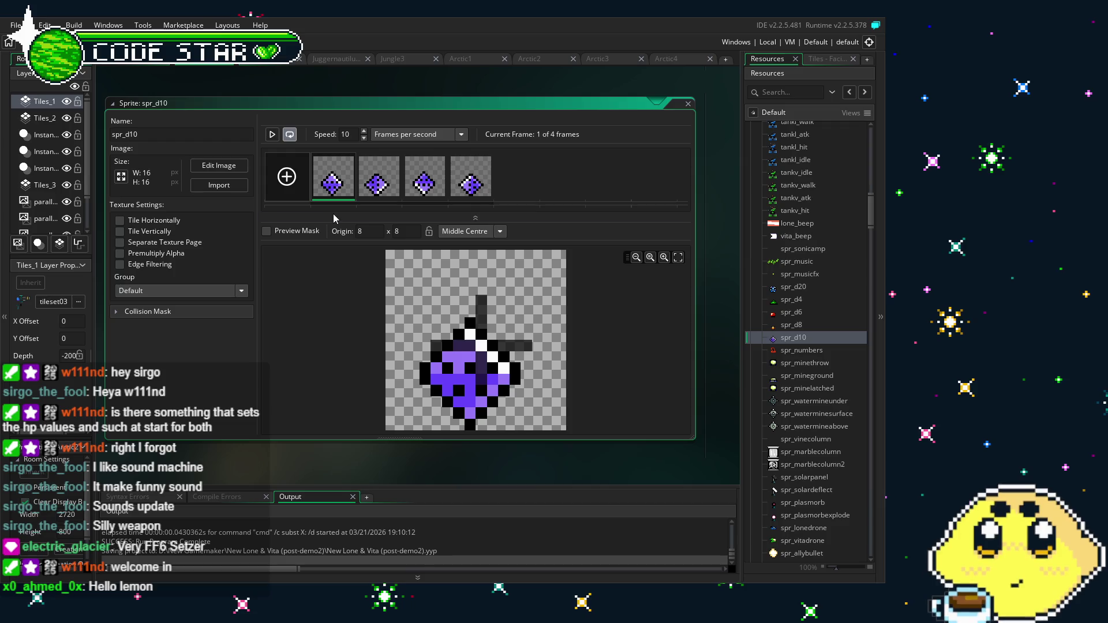
pyautogui.click(274, 137)
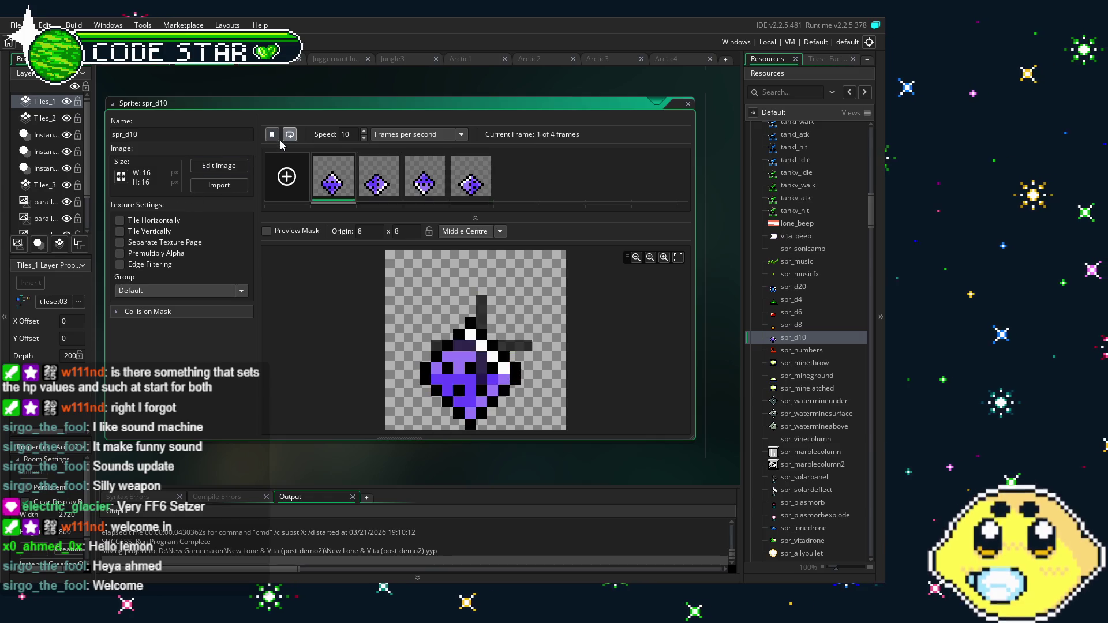
pyautogui.click(272, 135)
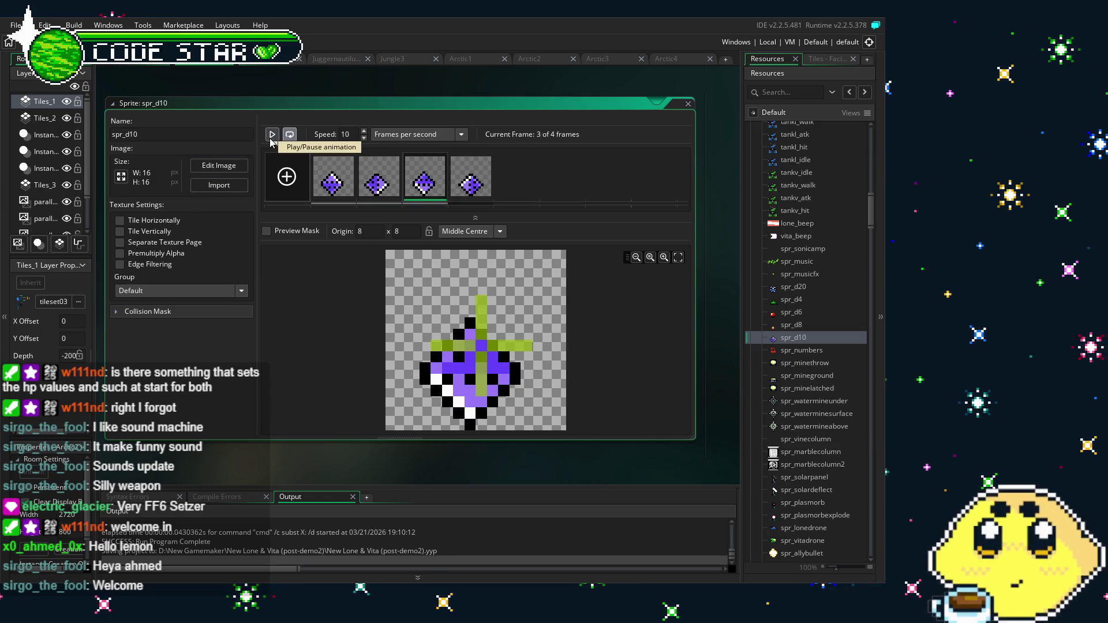
pyautogui.moveTo(390, 465); pyautogui.dragTo(373, 464)
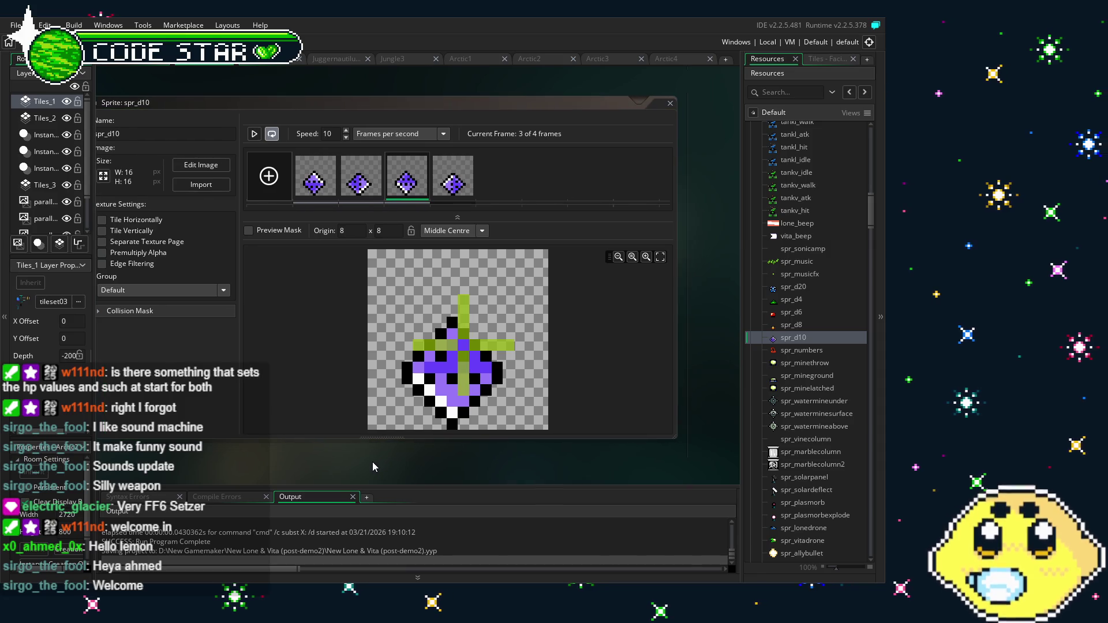
pyautogui.click(401, 188)
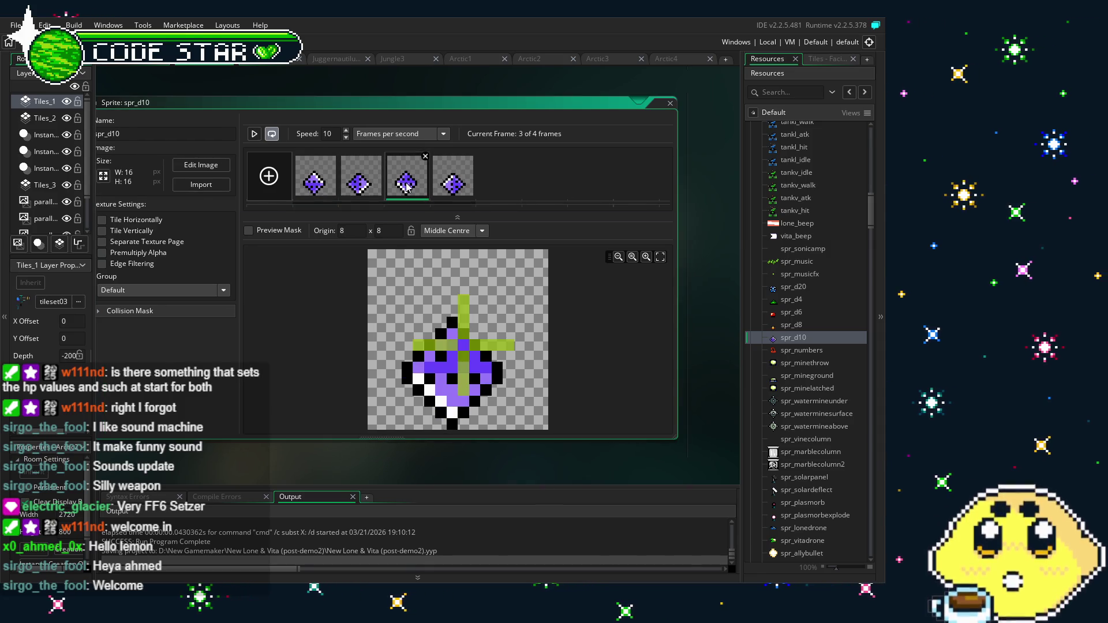
pyautogui.click(315, 180)
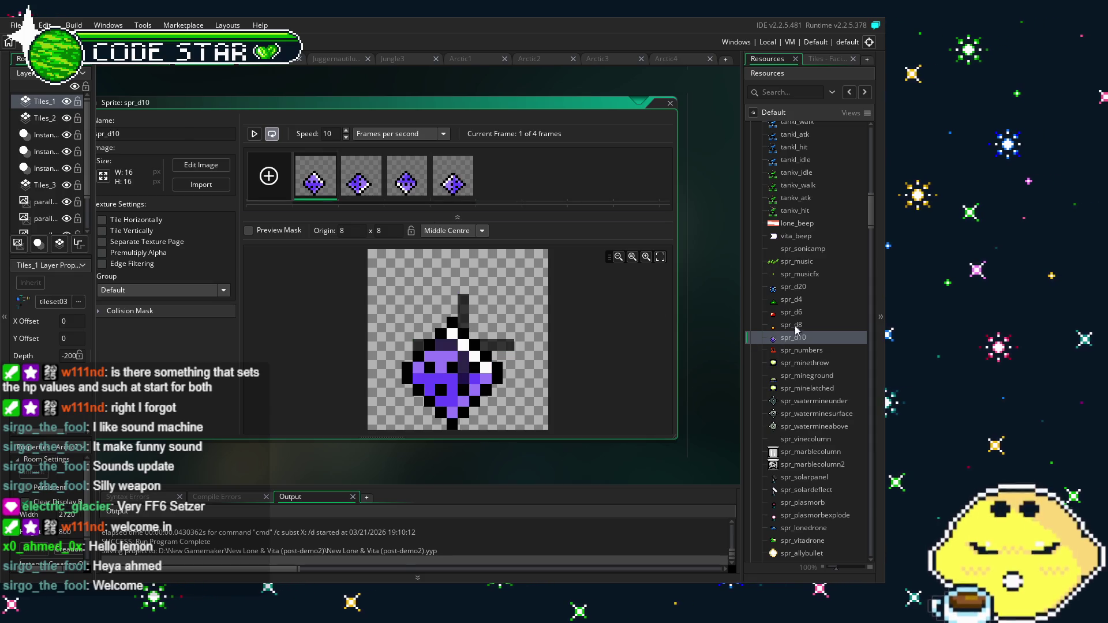
pyautogui.doubleClick(799, 288)
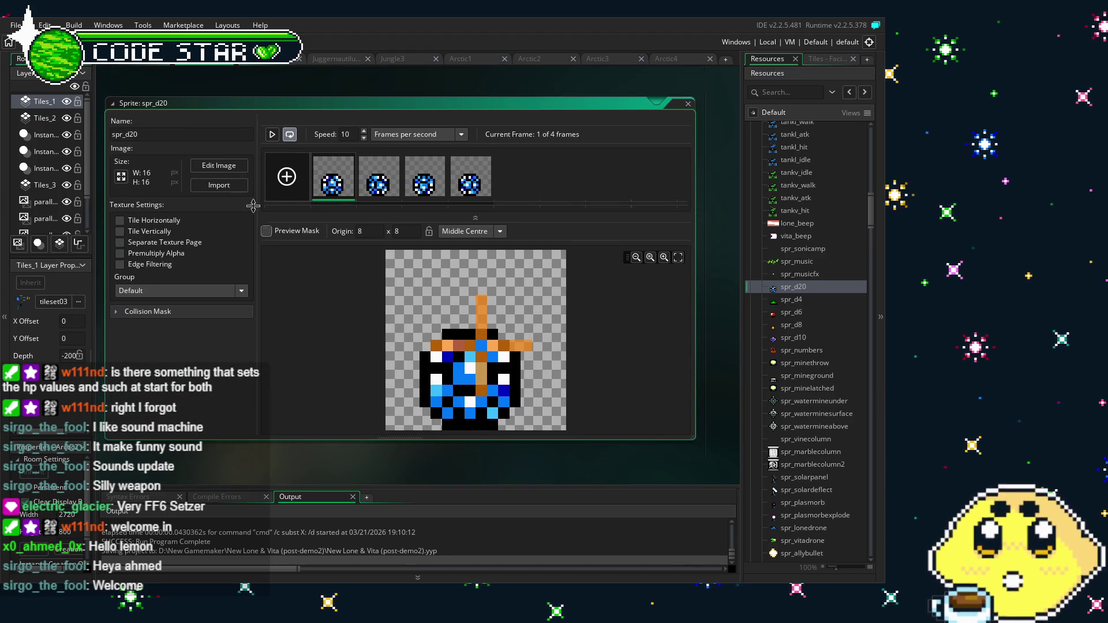
# Play and then pause the four-frame spr_d20 animation preview
pyautogui.click(271, 137)
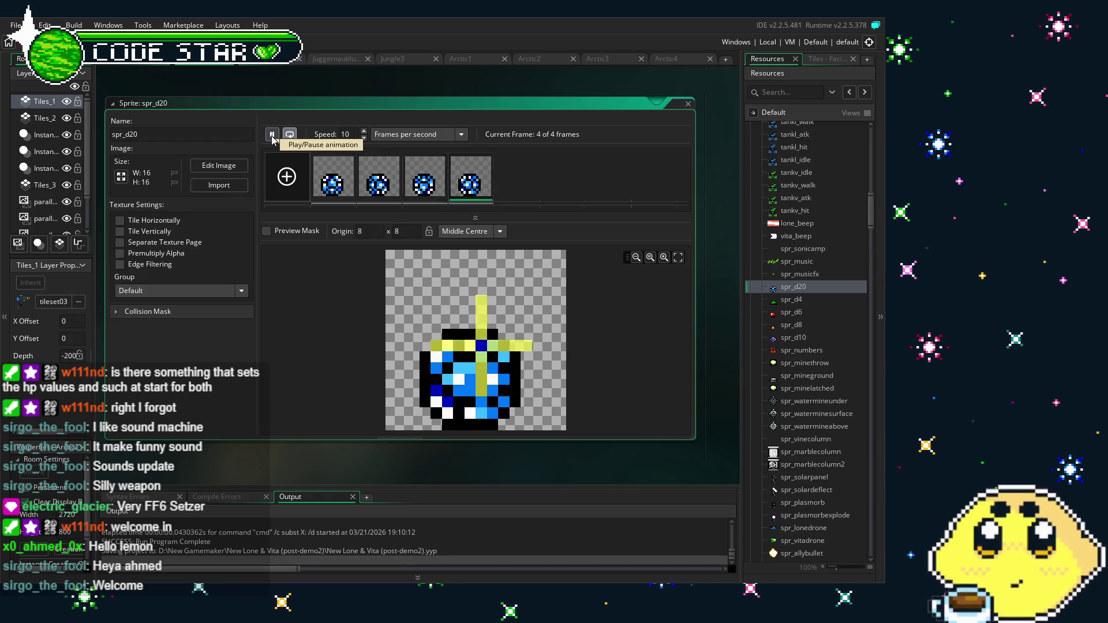
pyautogui.click(272, 136)
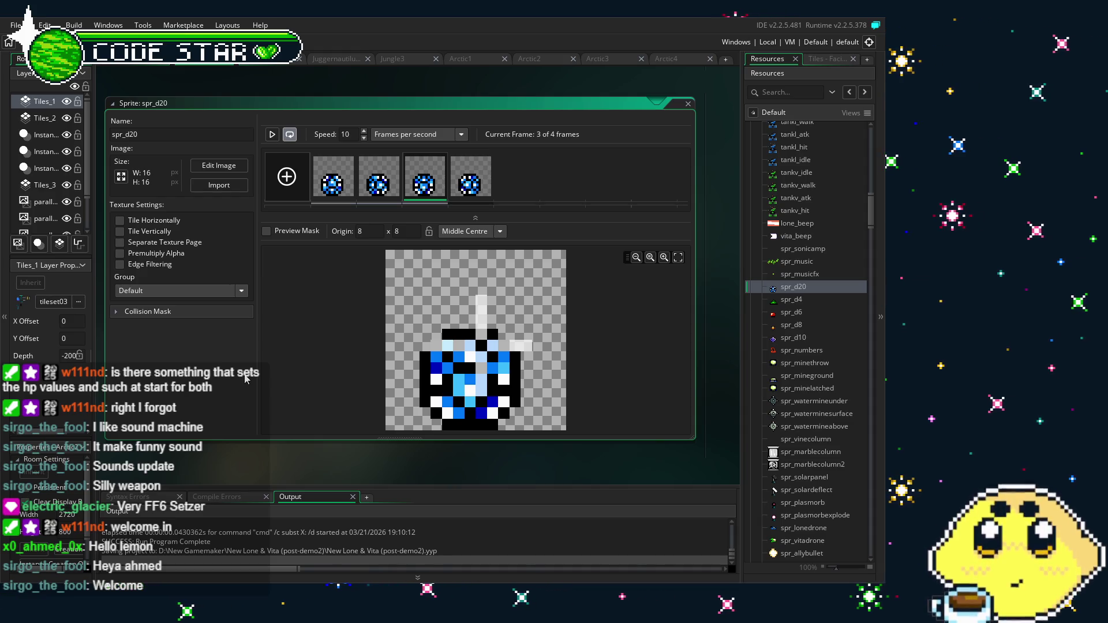
pyautogui.doubleClick(755, 352)
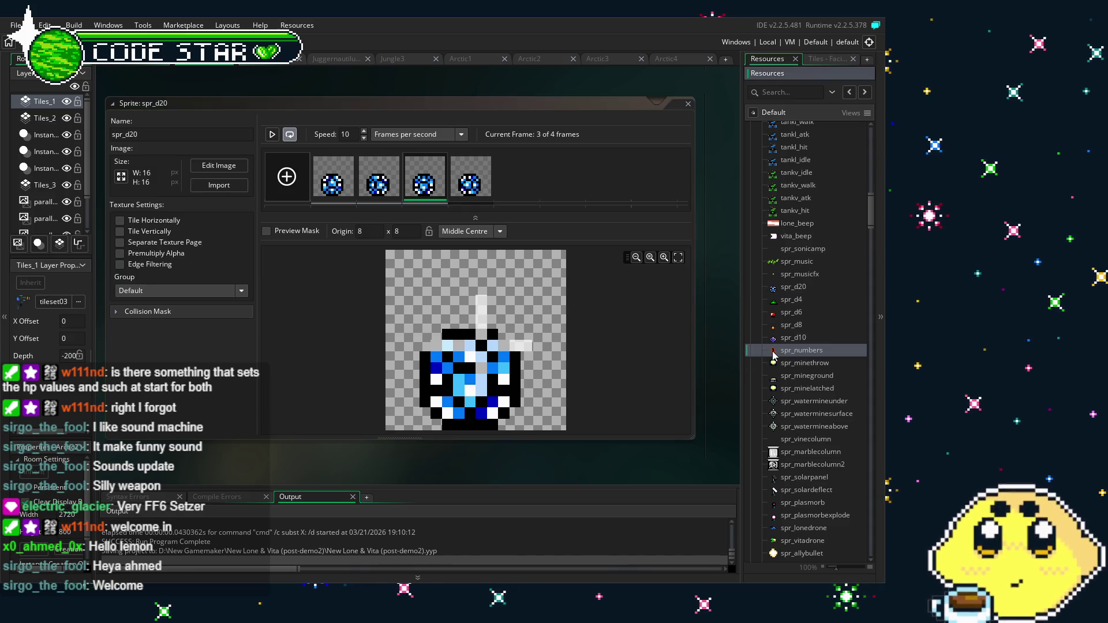
# Stop spr_numbers on frame 1, then scroll the frame strip to frame 20's yellow 20
pyautogui.click(274, 135)
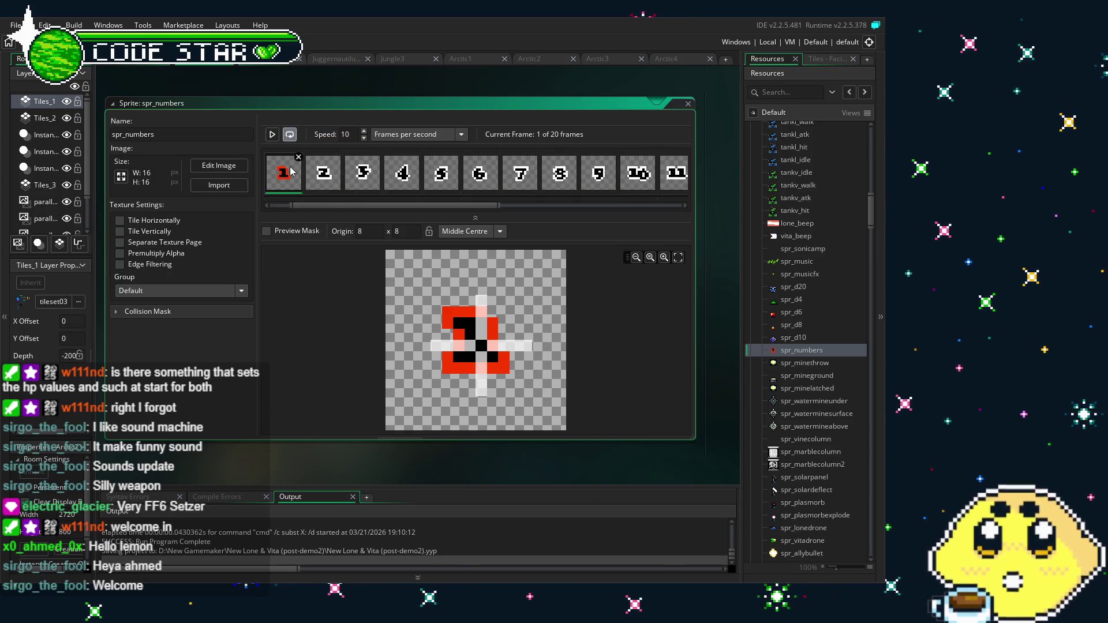
pyautogui.moveTo(407, 207); pyautogui.dragTo(641, 203)
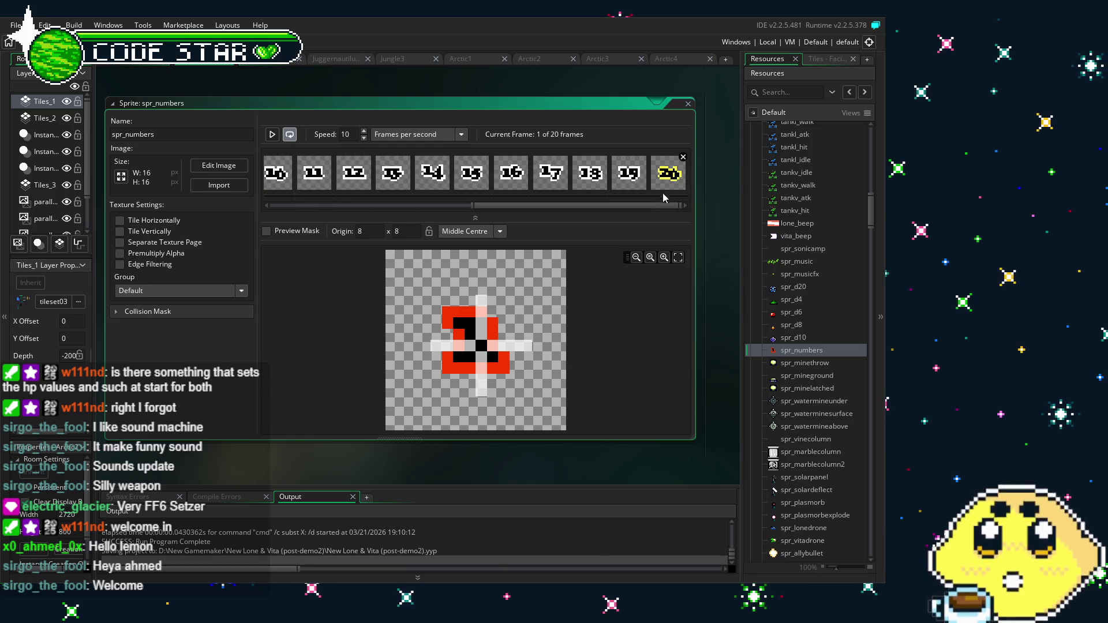
pyautogui.click(663, 190)
pyautogui.moveTo(304, 475)
pyautogui.mouseDown()
pyautogui.moveTo(407, 462)
pyautogui.moveTo(314, 480)
pyautogui.mouseUp()
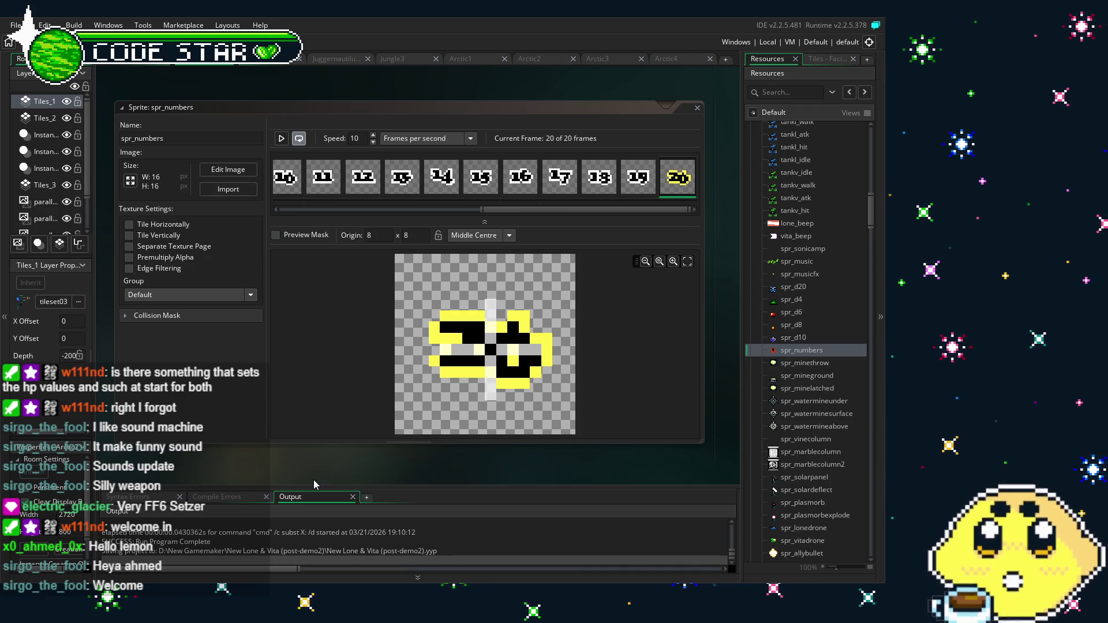
pyautogui.doubleClick(794, 286)
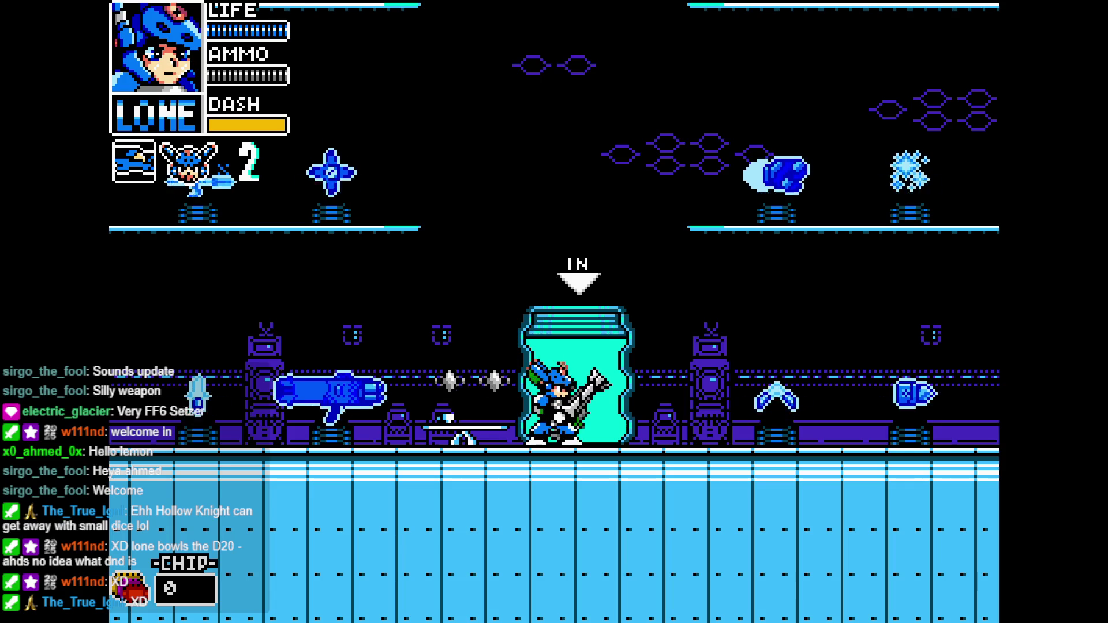
# Jump Vita out of the capsule to the right and up onto the higher platform
pyautogui.press('Right')
pyautogui.press('space')
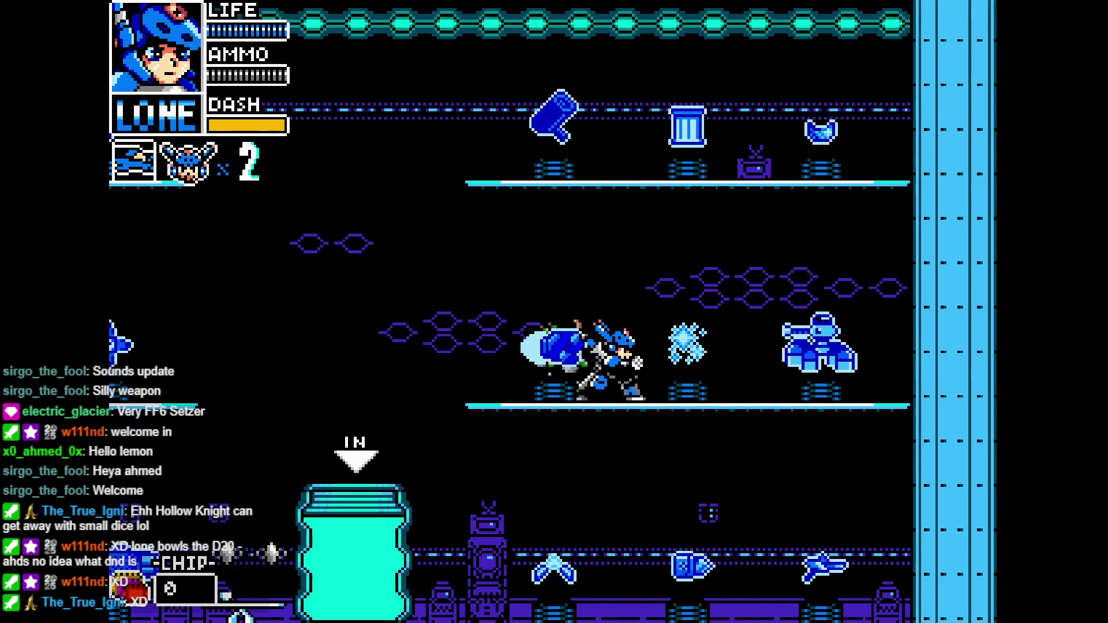
pyautogui.press('Left')
pyautogui.press('space')
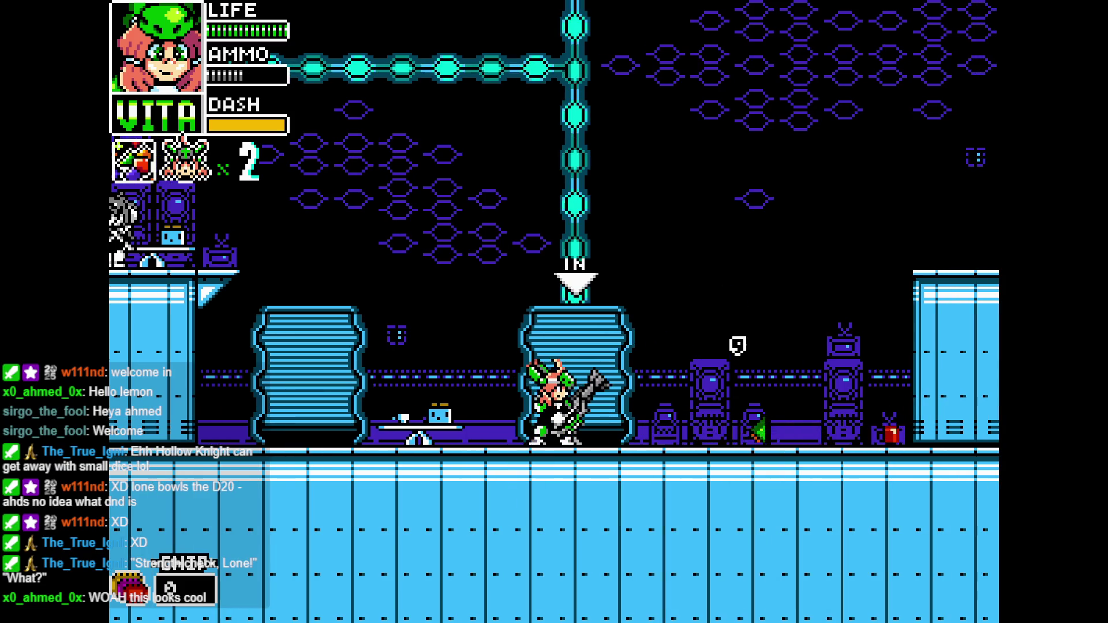
# Switch control to Lone, fire a shot moving right, and turn him back left
pyautogui.press('shift')
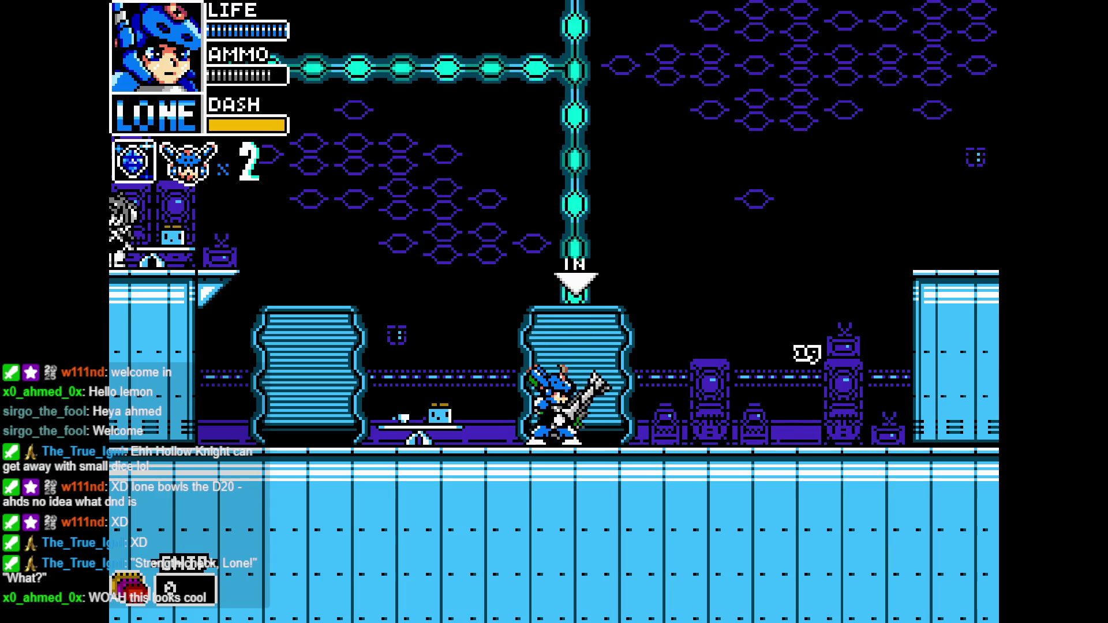
pyautogui.press('Left')
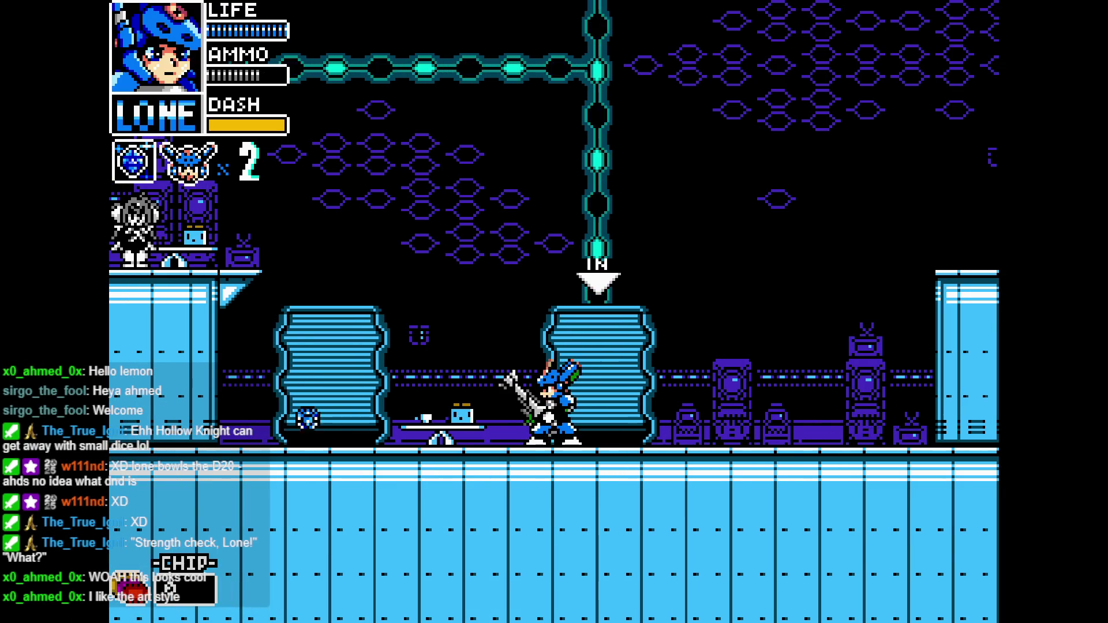
pyautogui.press('Right')
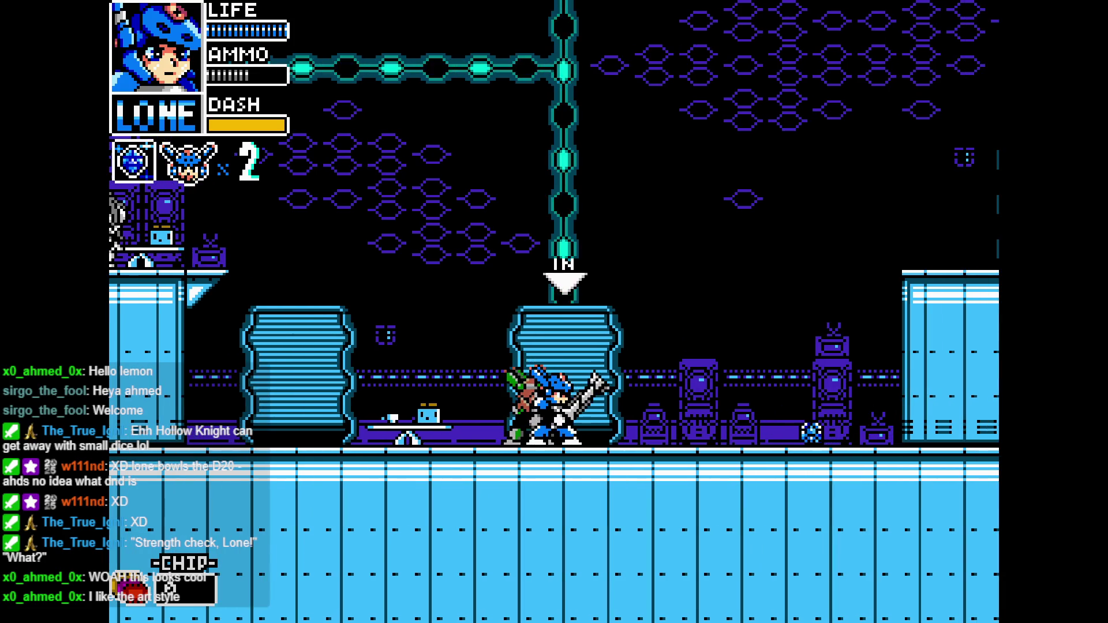
pyautogui.press('Left')
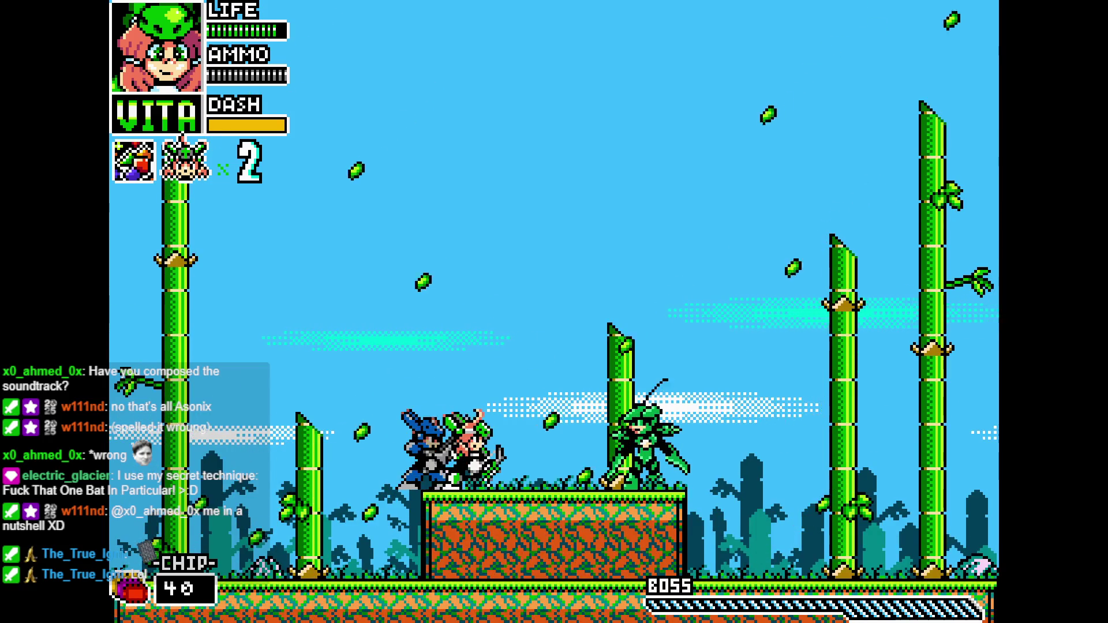
# Run Vita left past Lone and right across the platform, then advance the post-fight dialogue
pyautogui.press('Left')
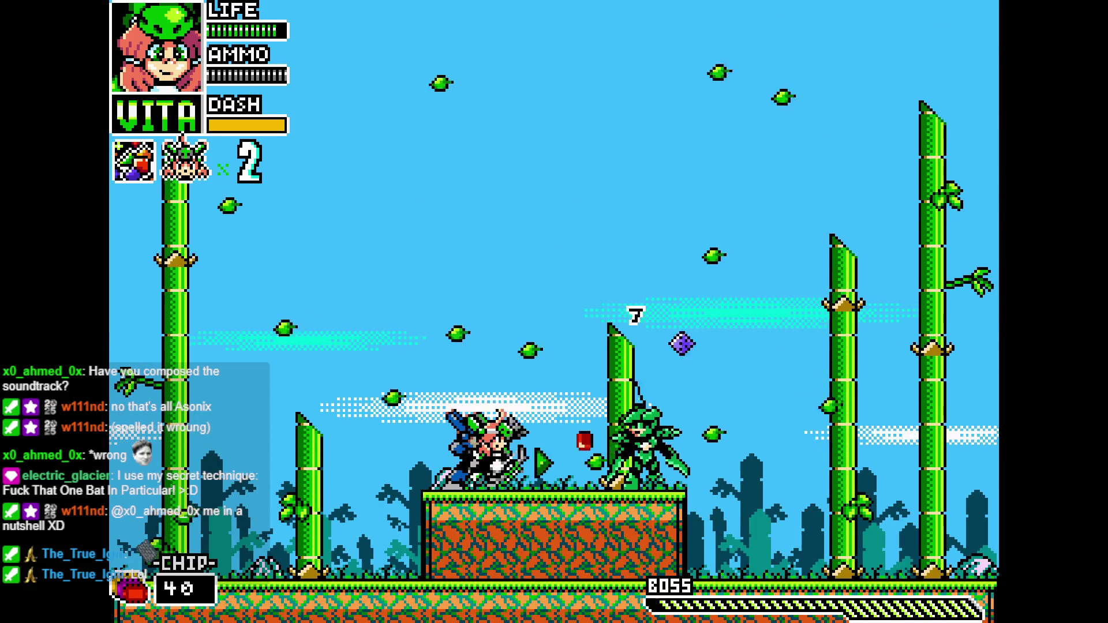
pyautogui.press('Right')
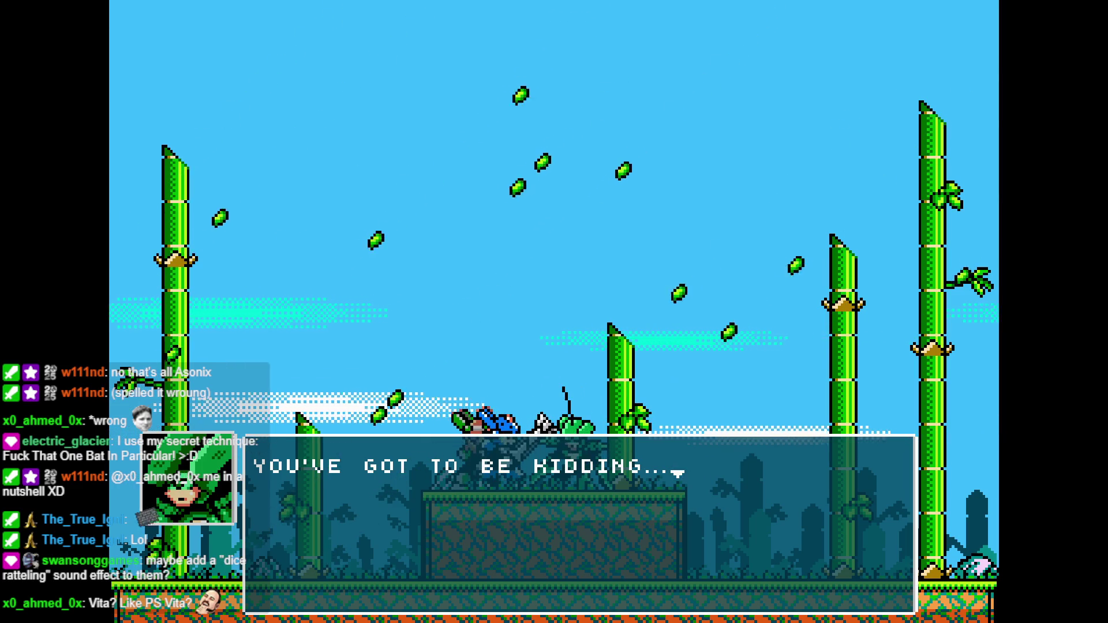
pyautogui.press('z')
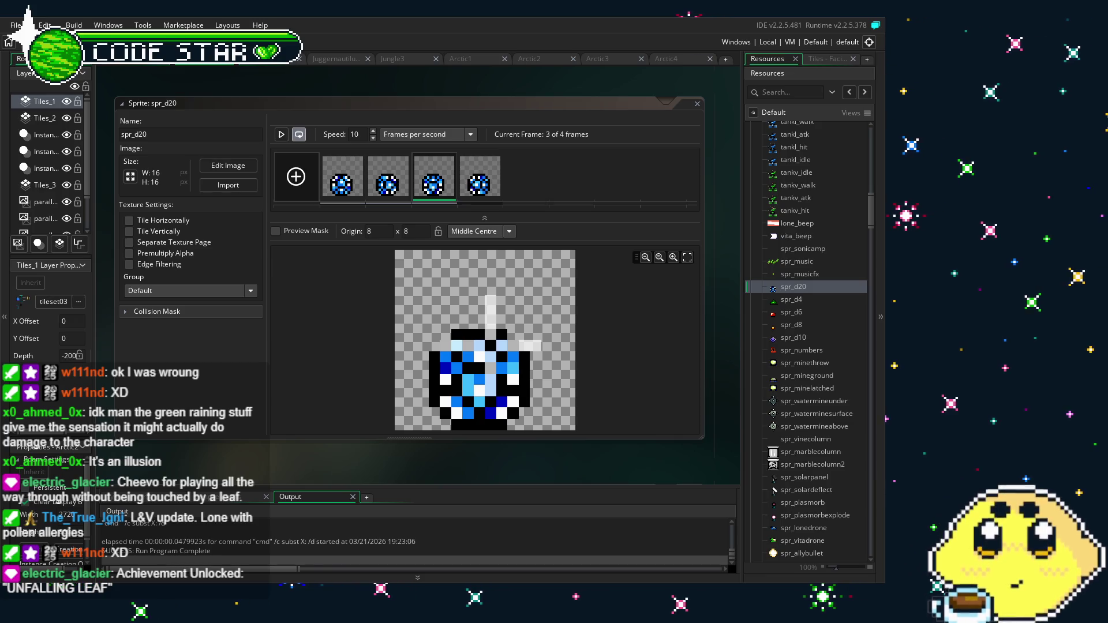
pyautogui.moveTo(278, 470)
pyautogui.mouseDown()
pyautogui.moveTo(257, 463)
pyautogui.moveTo(270, 464)
pyautogui.mouseUp()
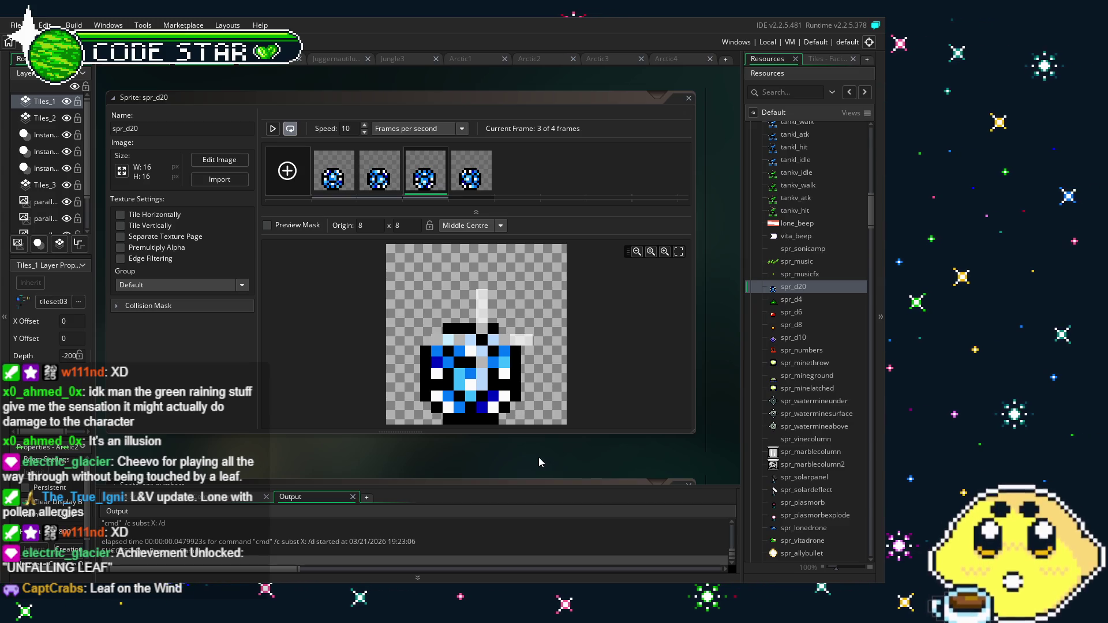
pyautogui.moveTo(515, 448); pyautogui.dragTo(497, 445)
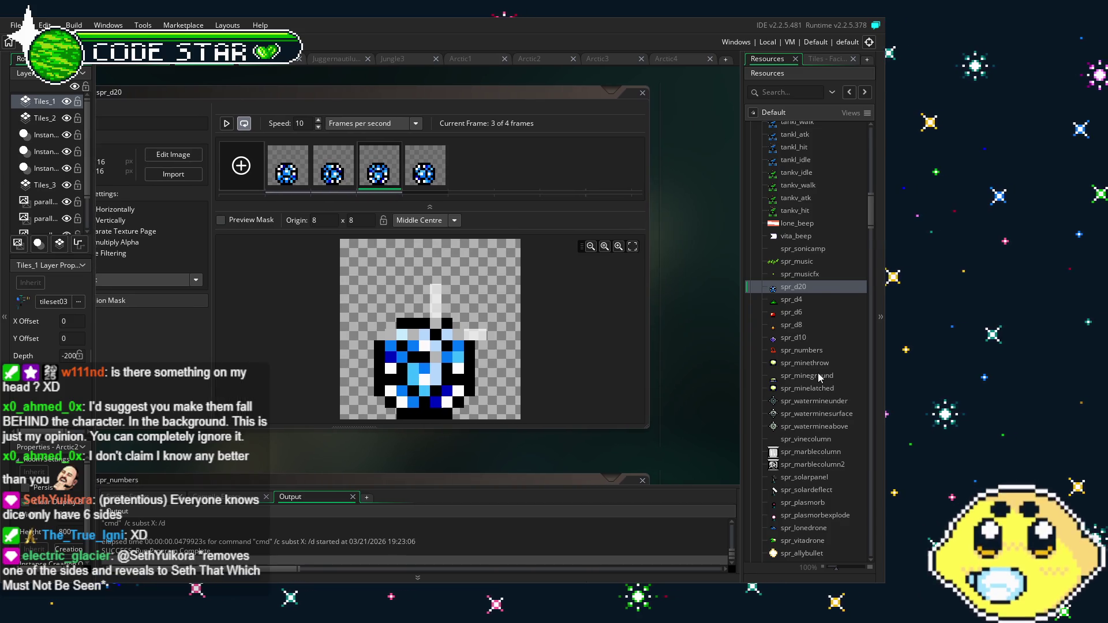
# Scroll the Resources list past spr_d20
pyautogui.scroll(-2, 818, 375)
pyautogui.scroll(-3, 818, 375)
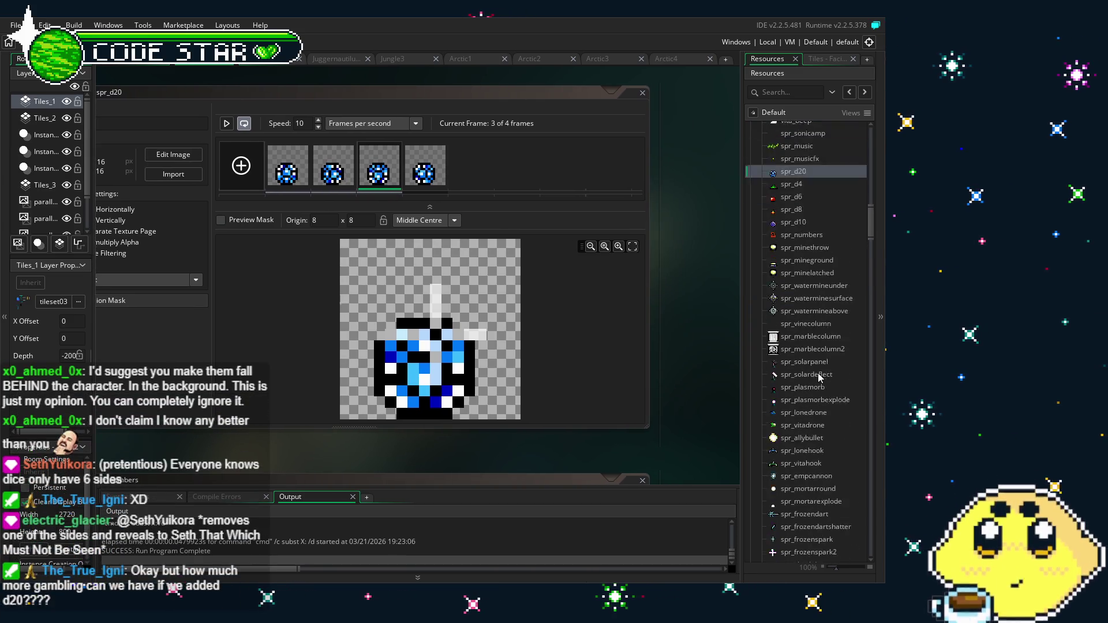
pyautogui.scroll(2, 818, 375)
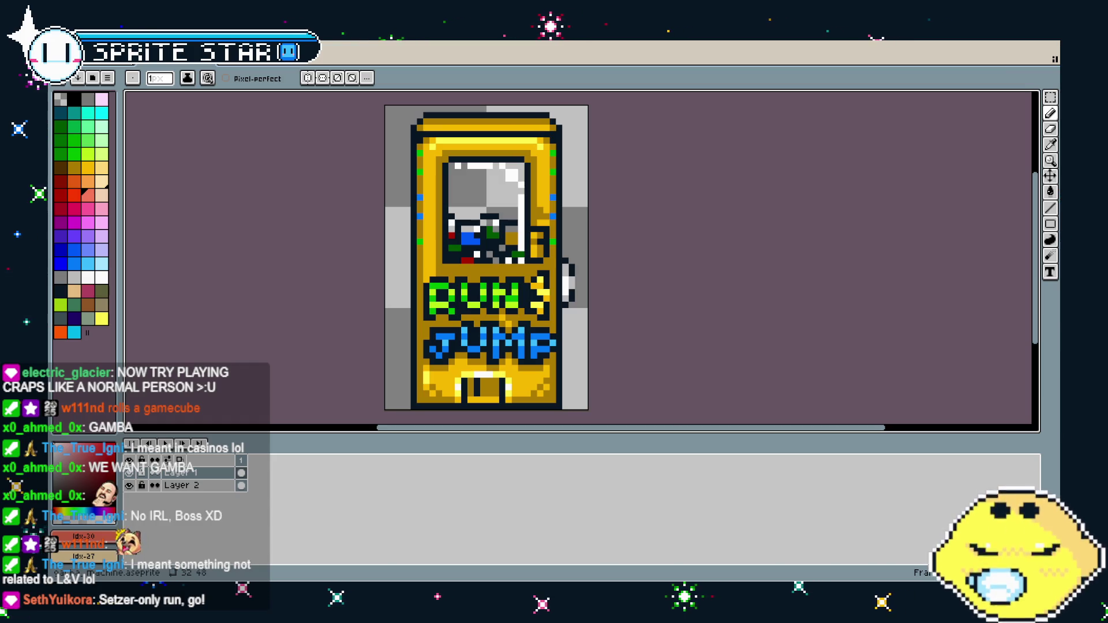
# Reposition the RUN JUMP cabinet sprite view and widen the editor for more canvas room
pyautogui.moveTo(363, 327); pyautogui.dragTo(342, 321)
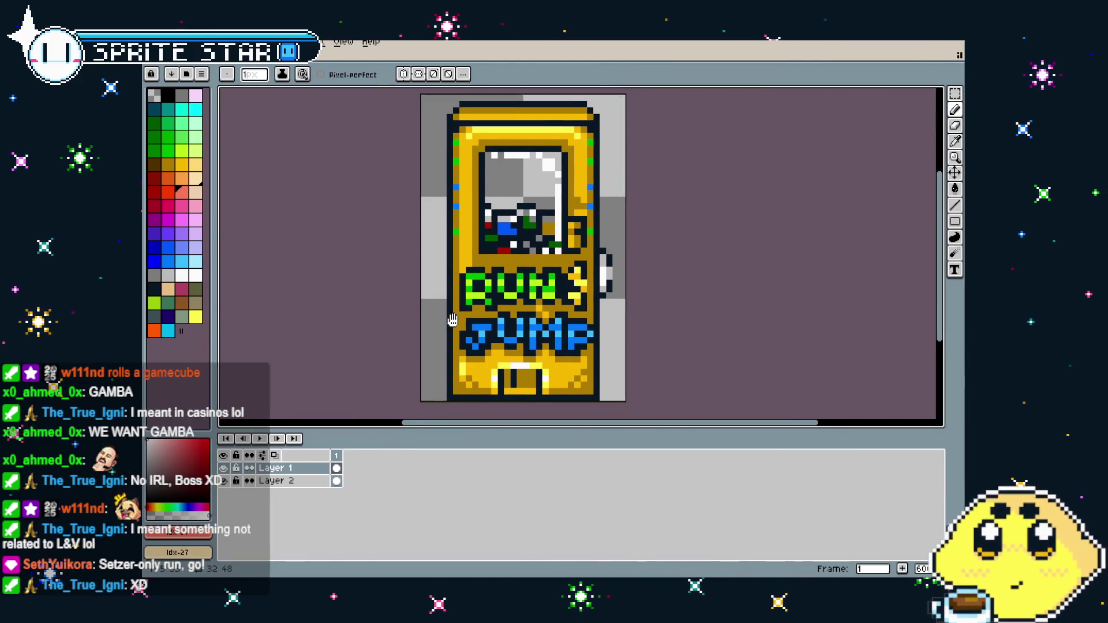
pyautogui.moveTo(463, 398)
pyautogui.mouseDown()
pyautogui.moveTo(405, 403)
pyautogui.moveTo(440, 397)
pyautogui.mouseUp()
pyautogui.scroll(-1, 406, 403)
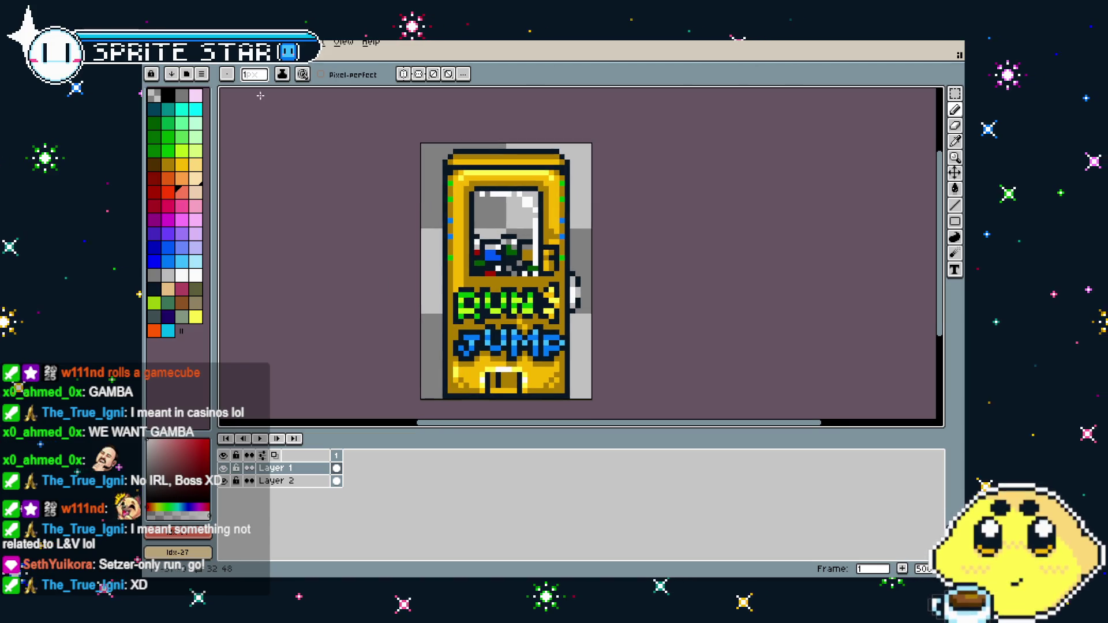
pyautogui.scroll(1, 397, 288)
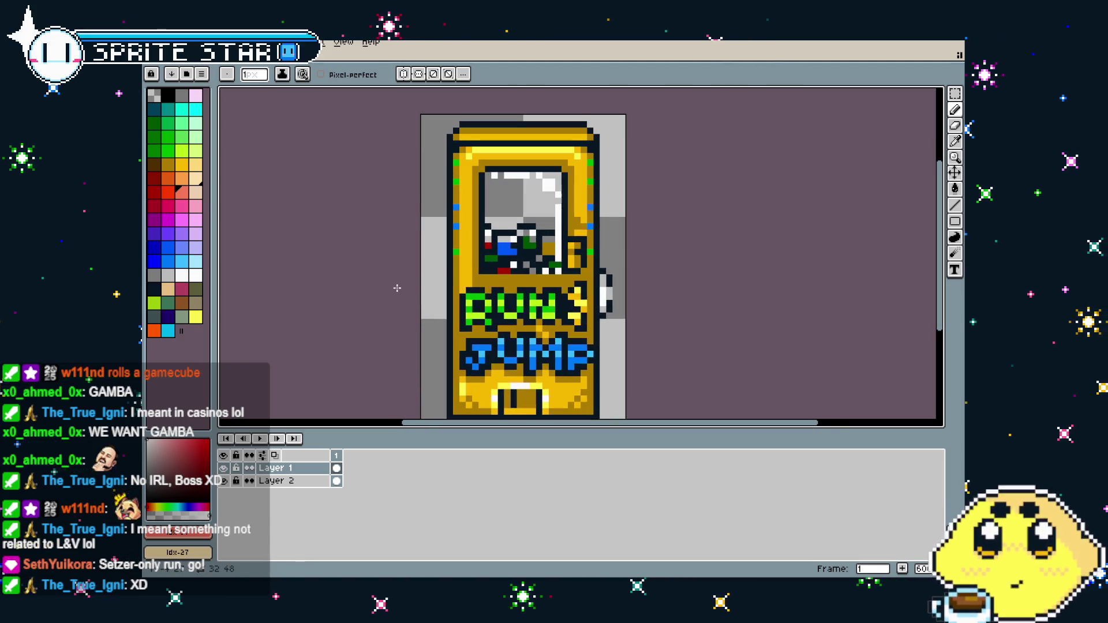
pyautogui.moveTo(397, 288); pyautogui.dragTo(399, 255)
pyautogui.scroll(-1, 315, 282)
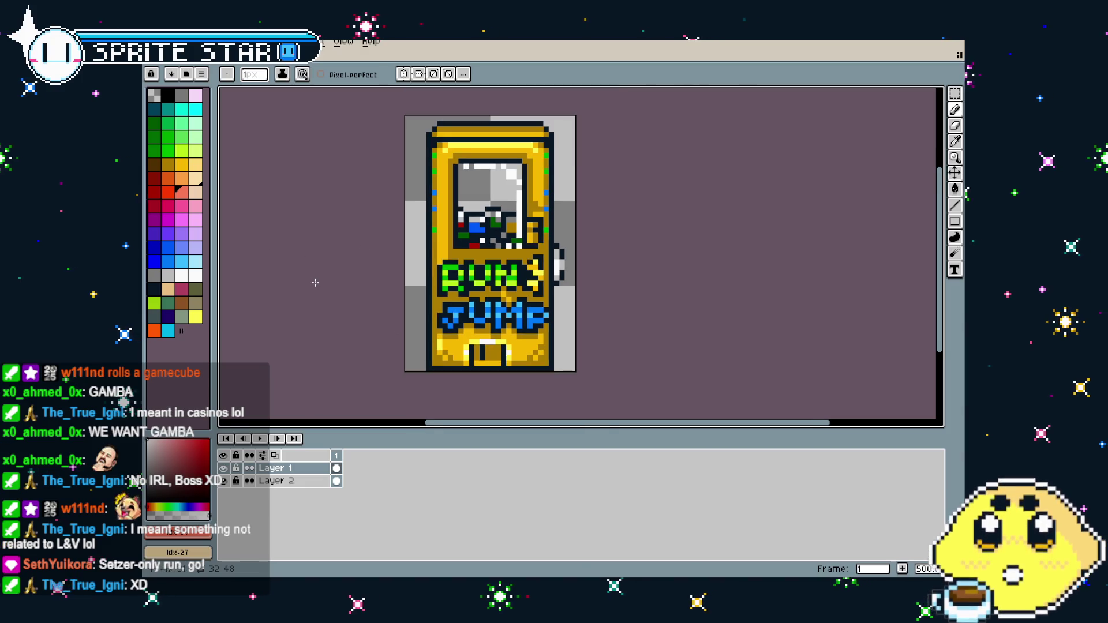
# In the figure sprite, step through the capsule figures up to frame 22's blue figure
pyautogui.click(198, 56)
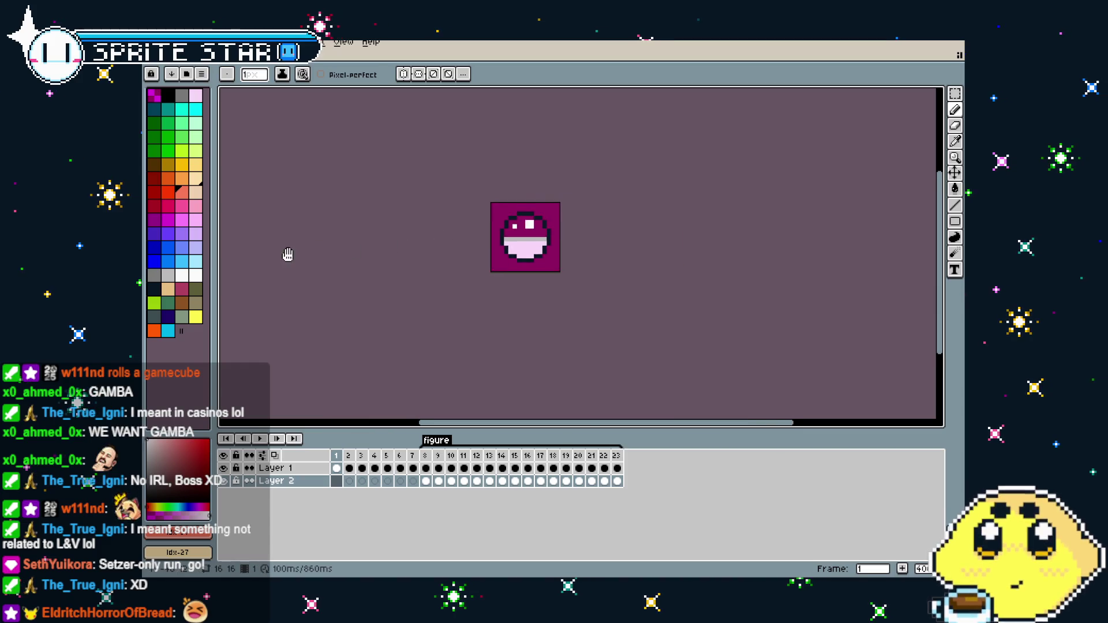
pyautogui.scroll(3, 348, 255)
pyautogui.press('Right')
pyautogui.moveTo(348, 255); pyautogui.dragTo(330, 312)
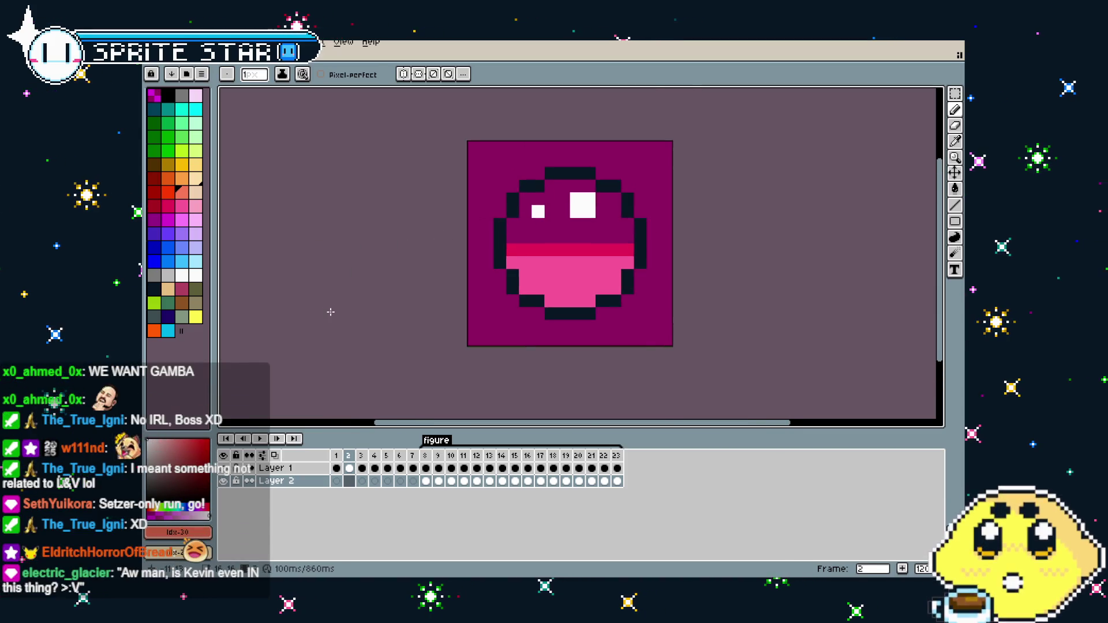
pyautogui.press('Right')
pyautogui.press('Right')
pyautogui.press('Right')
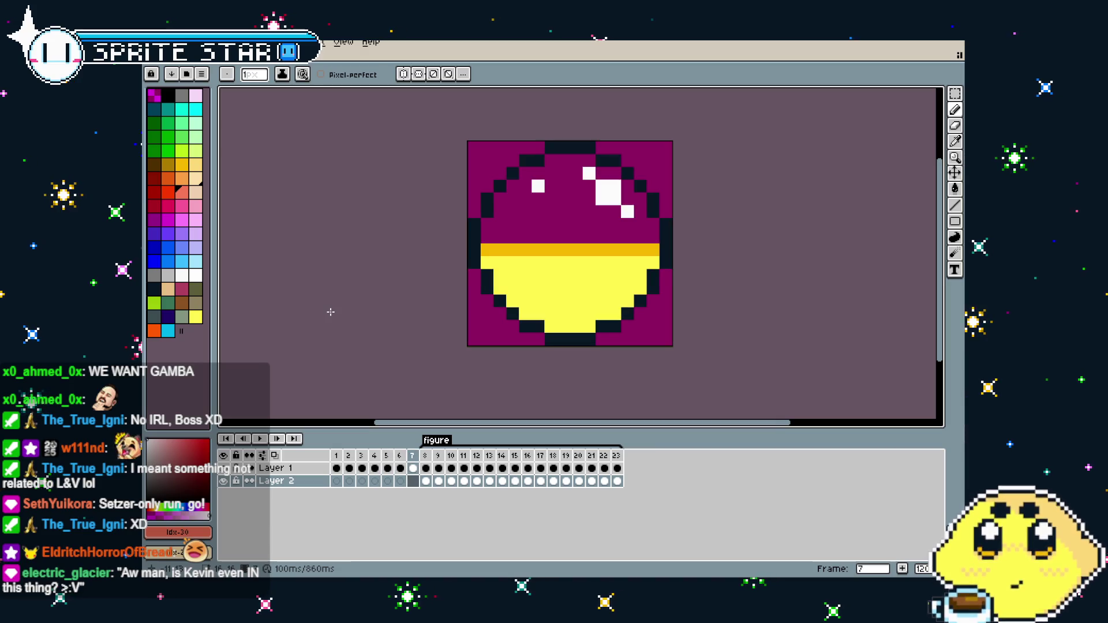
pyautogui.press('Right')
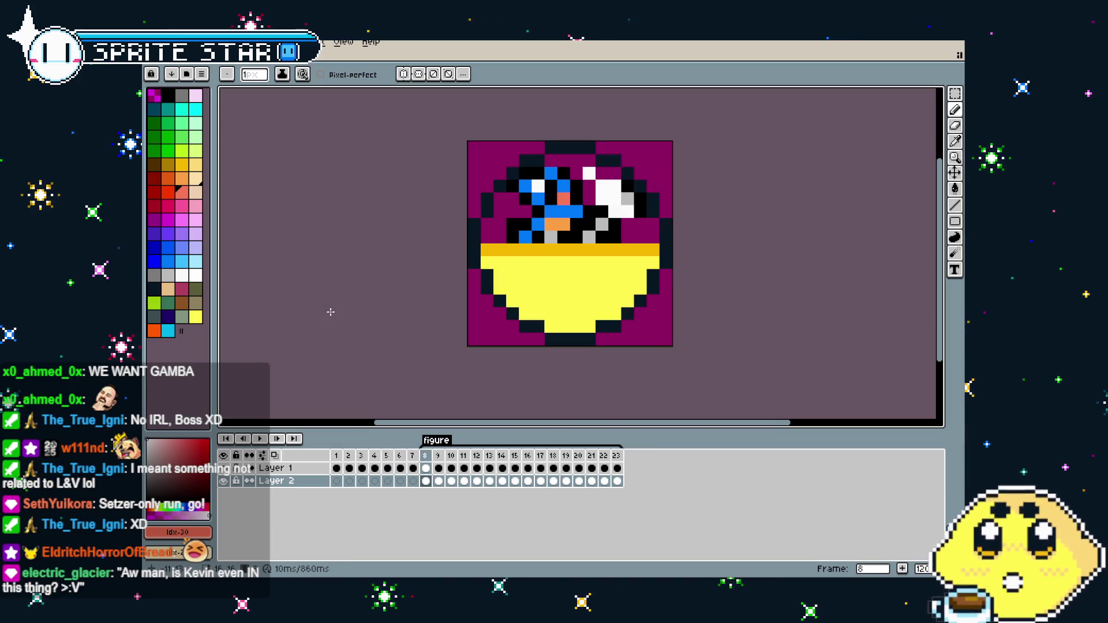
pyautogui.press('Right')
pyautogui.press('Right')
pyautogui.press('Right')
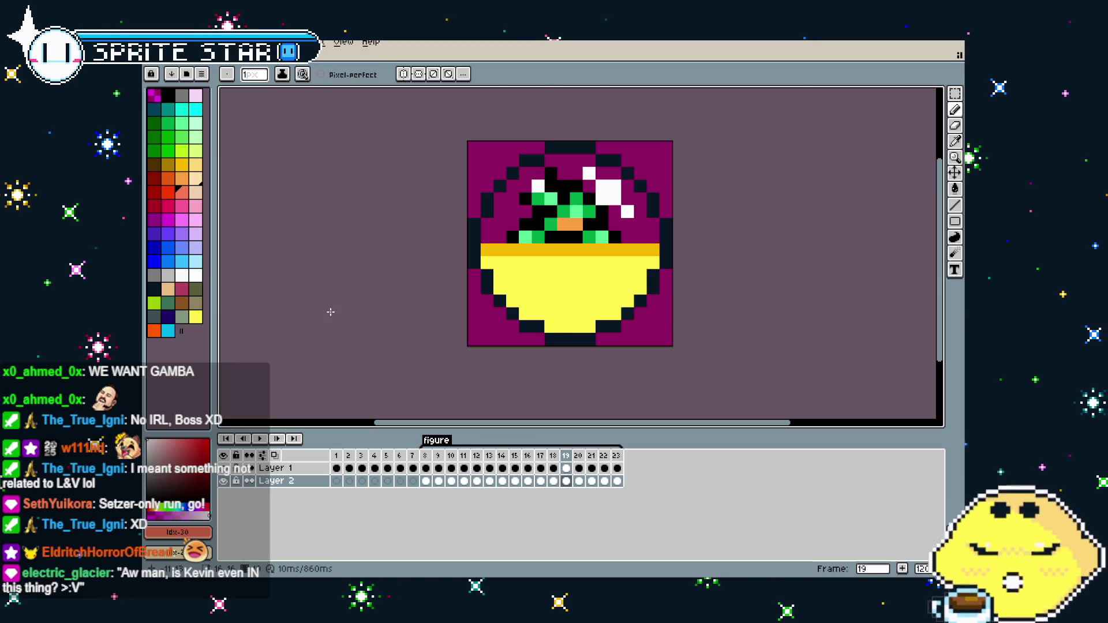
pyautogui.press('Left')
pyautogui.press('Left')
pyautogui.press('Left')
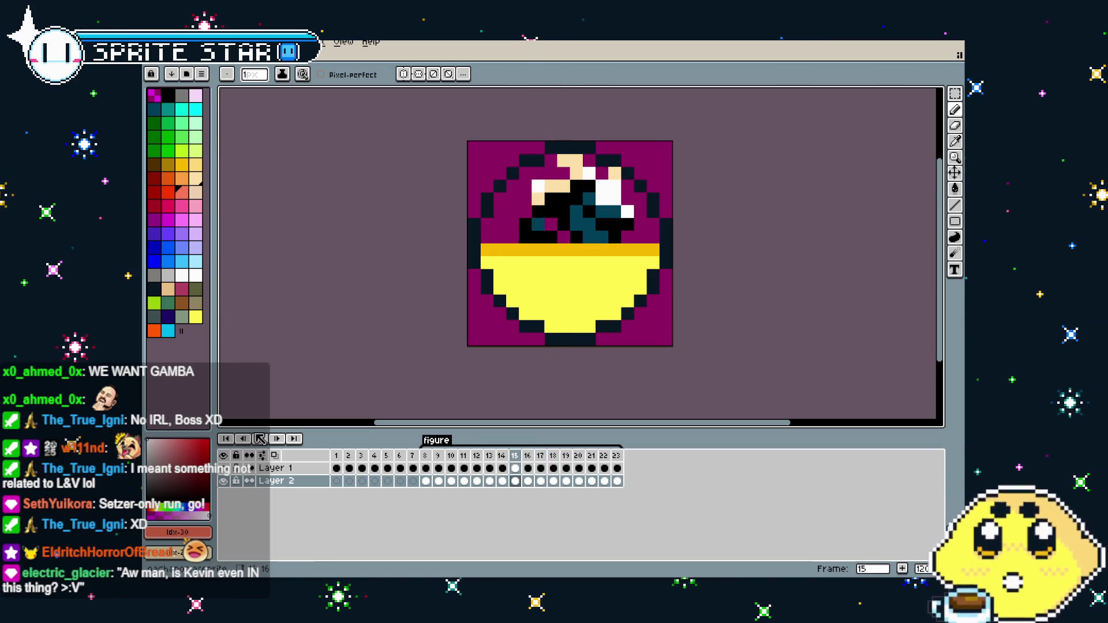
pyautogui.press('Left')
pyautogui.press('Left')
pyautogui.press('Left')
pyautogui.press('Left')
pyautogui.press('Right')
pyautogui.press('Right')
pyautogui.press('Right')
pyautogui.press('Right')
pyautogui.press('Right')
pyautogui.press('Right')
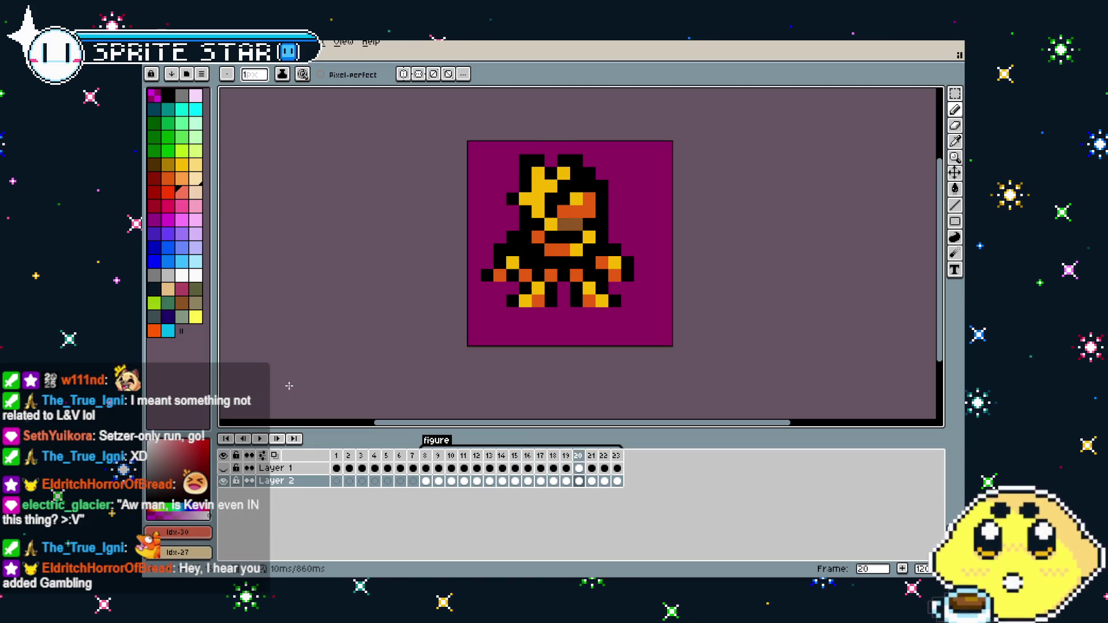
pyautogui.press('Right')
pyautogui.press('Right')
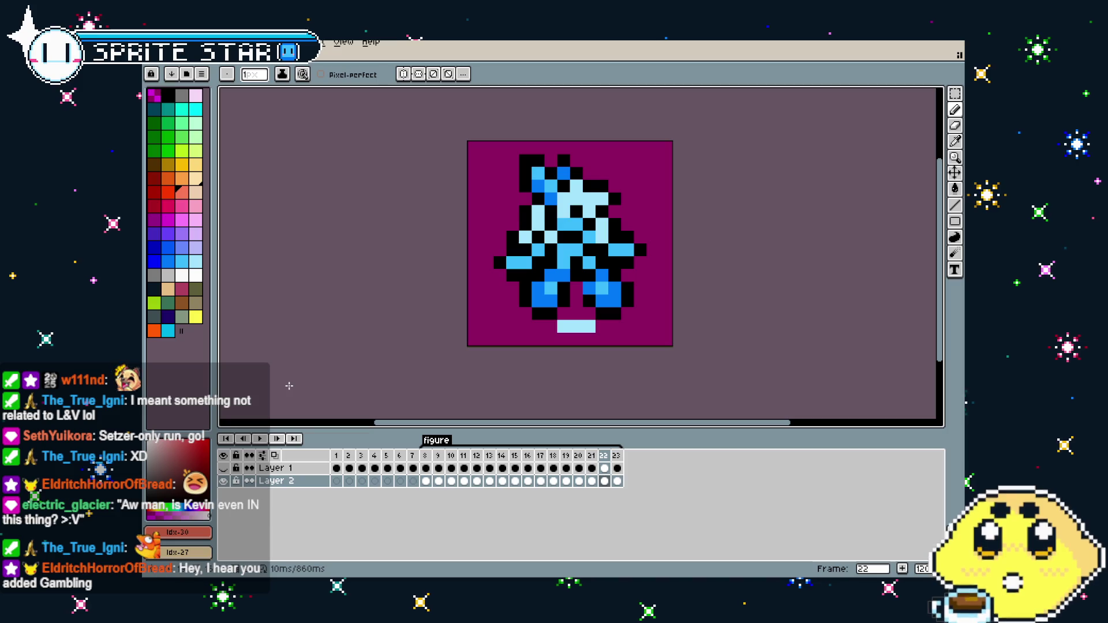
# Check frame 23's red figure, return to frame 22, and show Layer 1's yellow bowl
pyautogui.scroll(-1, 274, 390)
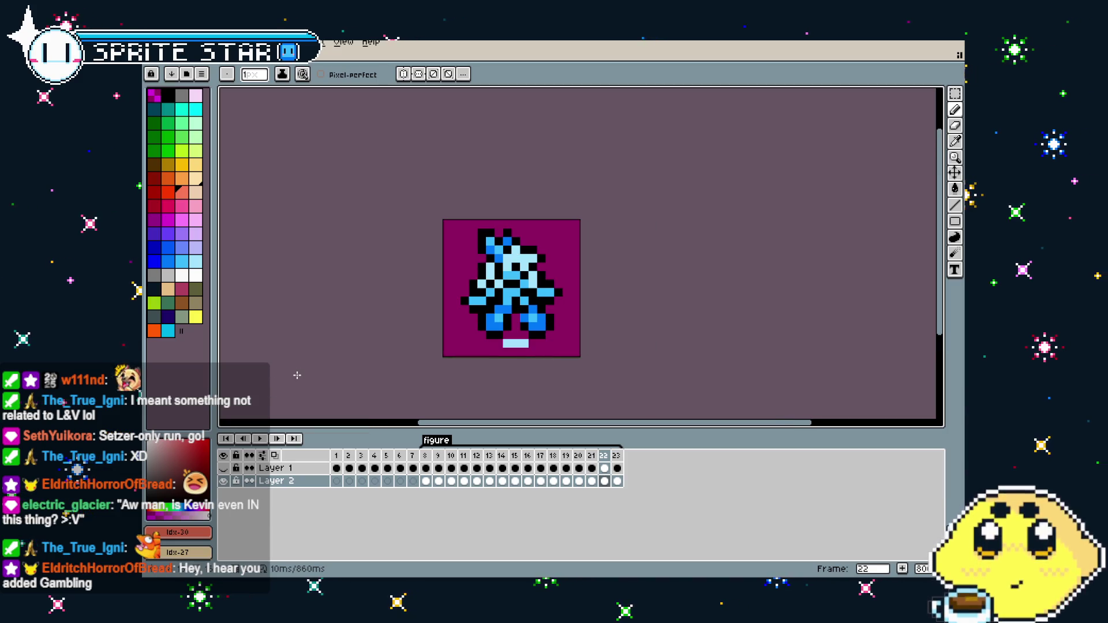
pyautogui.moveTo(296, 375); pyautogui.dragTo(324, 365)
pyautogui.press('.')
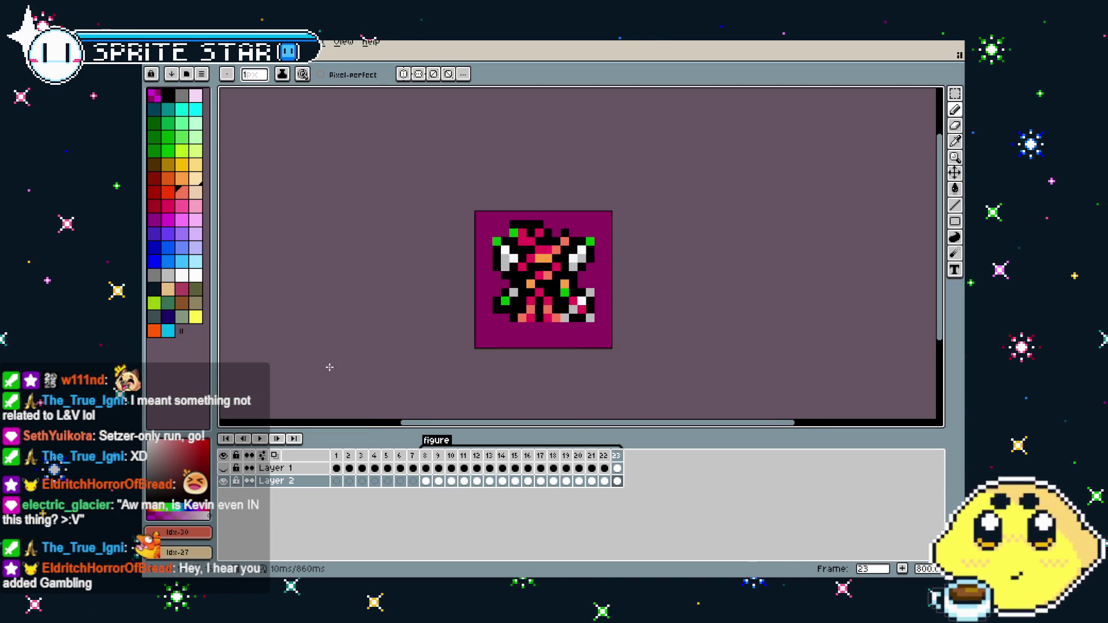
pyautogui.press(',')
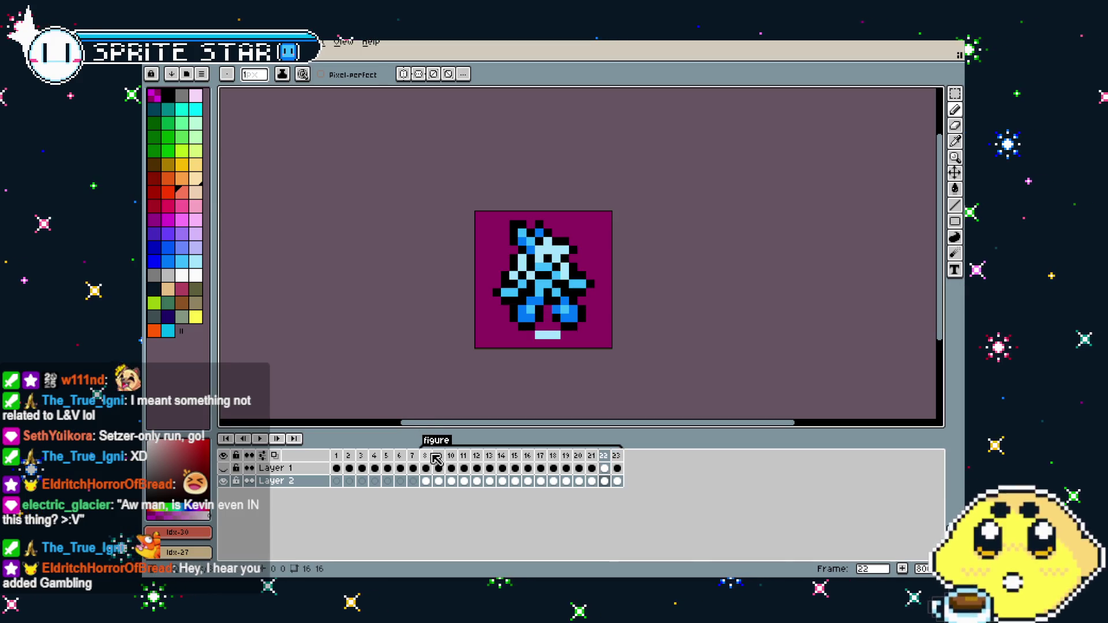
pyautogui.moveTo(411, 376); pyautogui.dragTo(391, 376)
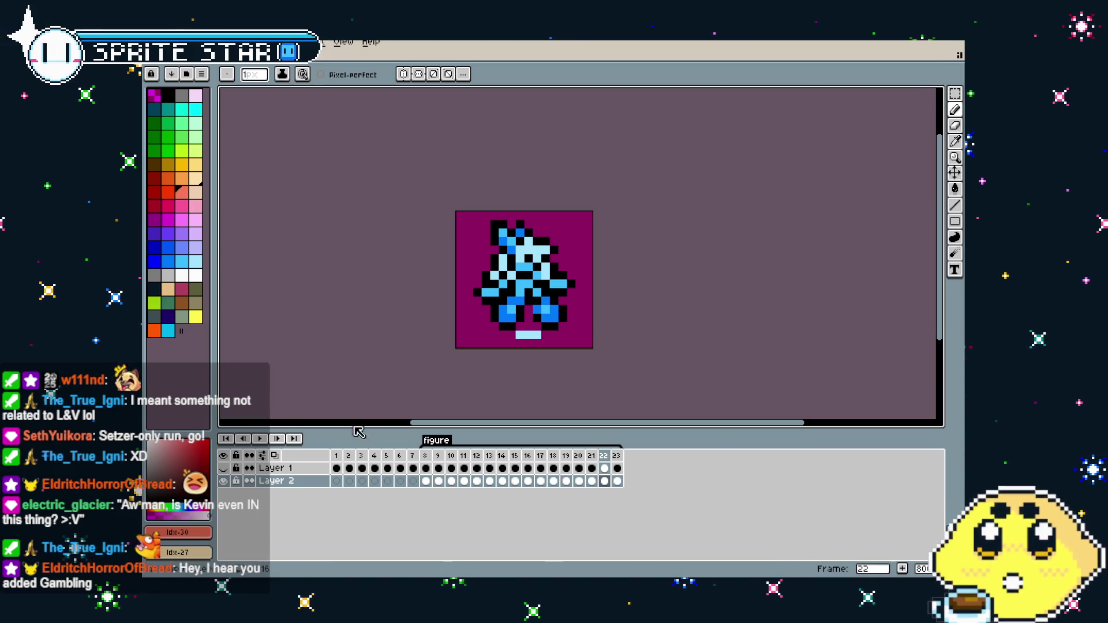
pyautogui.click(223, 468)
pyautogui.moveTo(346, 359); pyautogui.dragTo(332, 354)
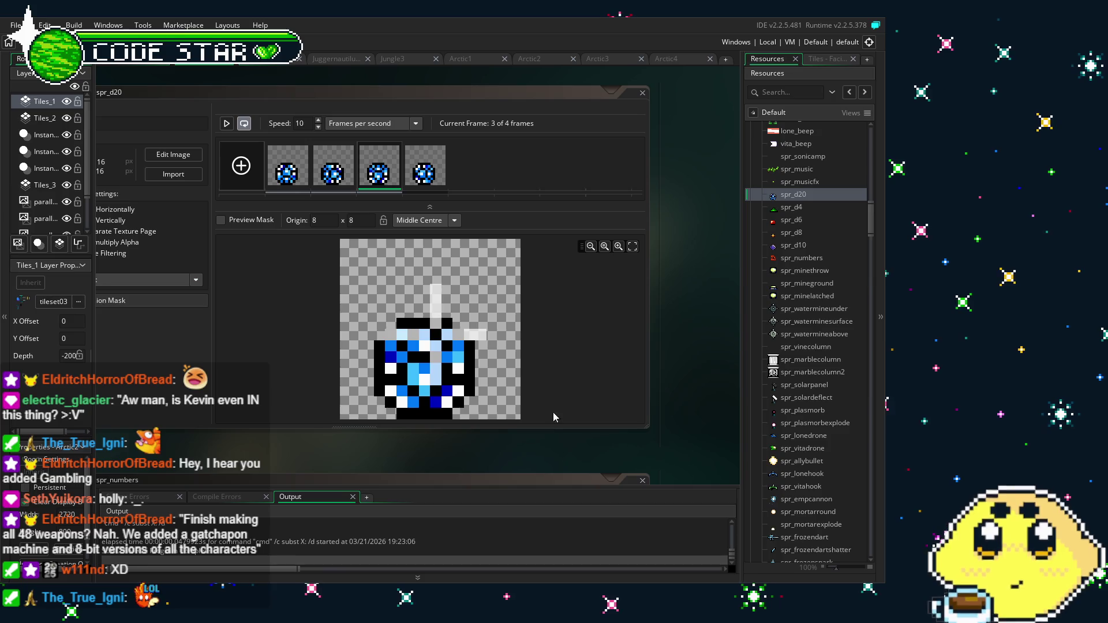
# Look over the four frames of the spr_d20 sprite in its editor
pyautogui.scroll(-3, 819, 314)
pyautogui.scroll(-3, 807, 323)
pyautogui.scroll(-3, 798, 335)
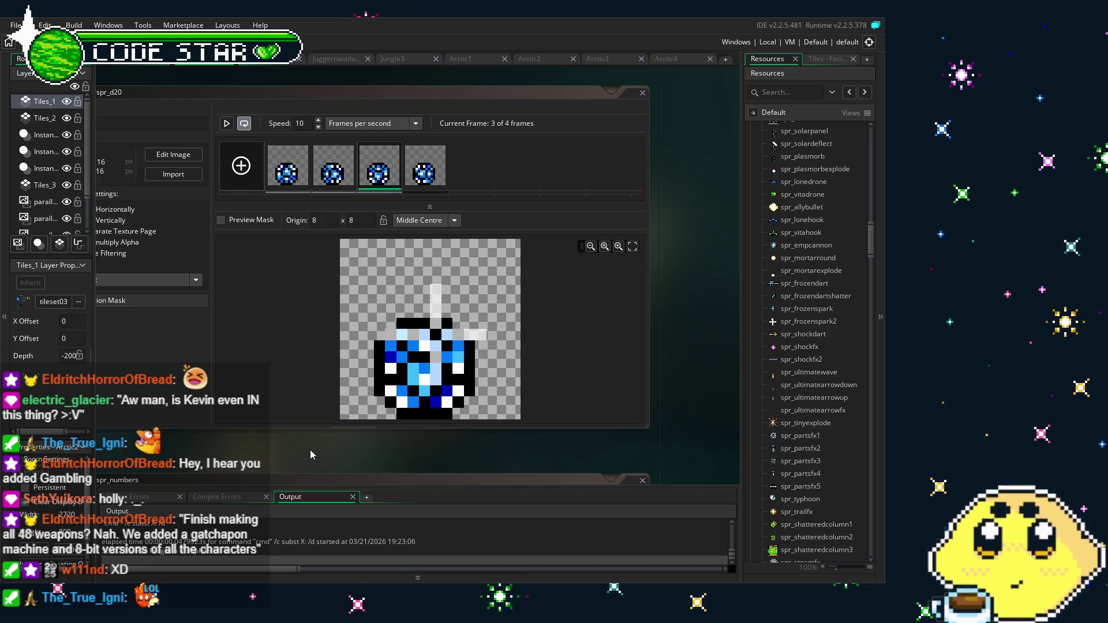
pyautogui.scroll(-3, 837, 338)
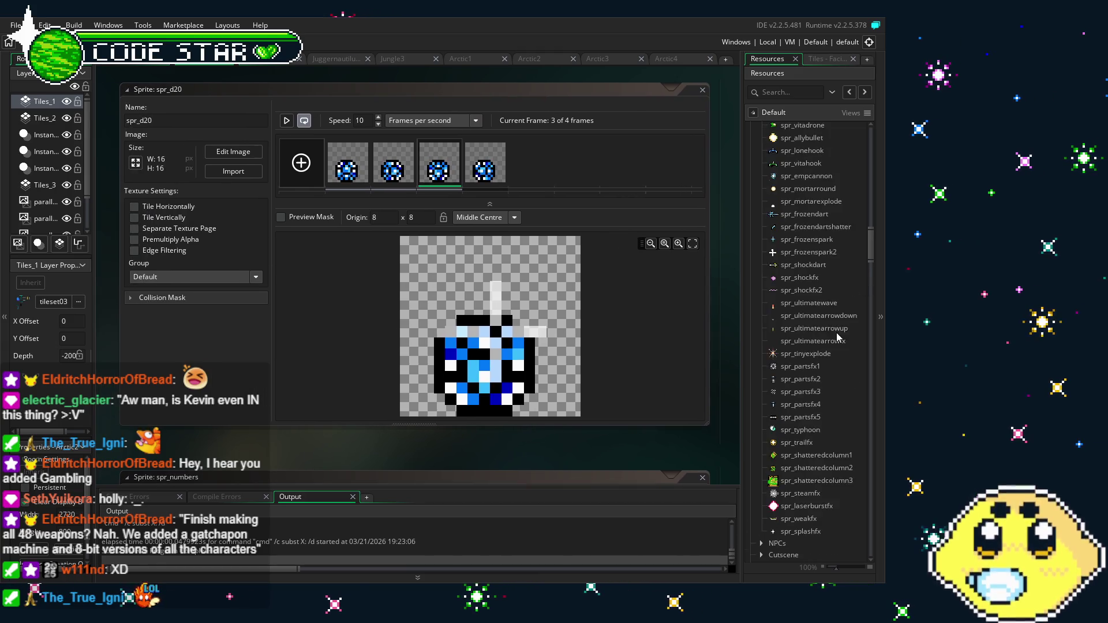
pyautogui.scroll(-5, 836, 340)
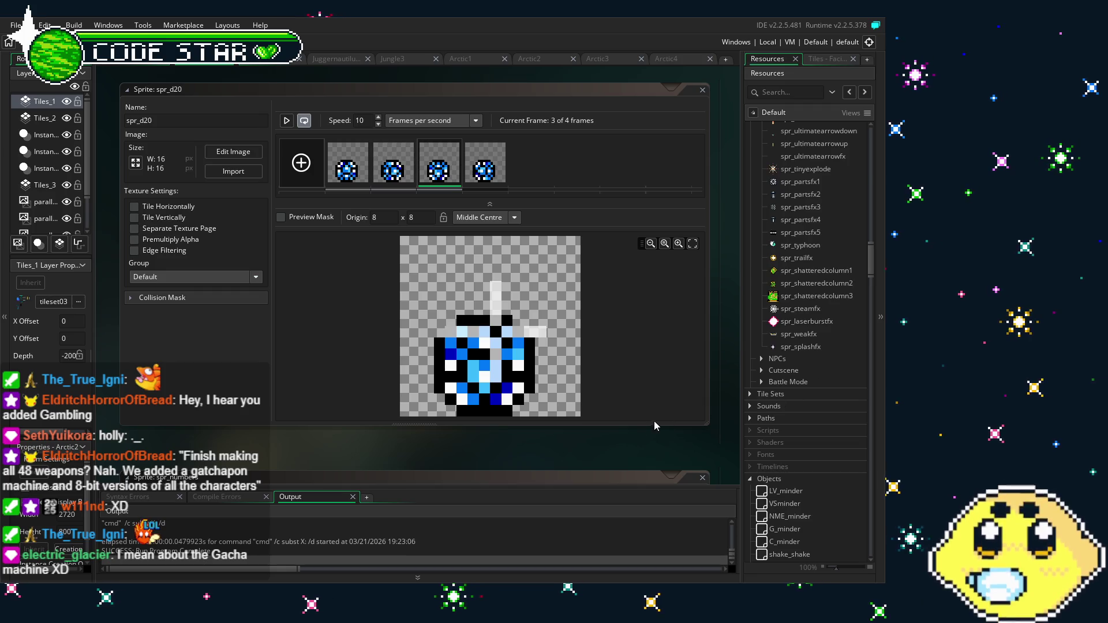
pyautogui.moveTo(586, 441); pyautogui.dragTo(536, 440)
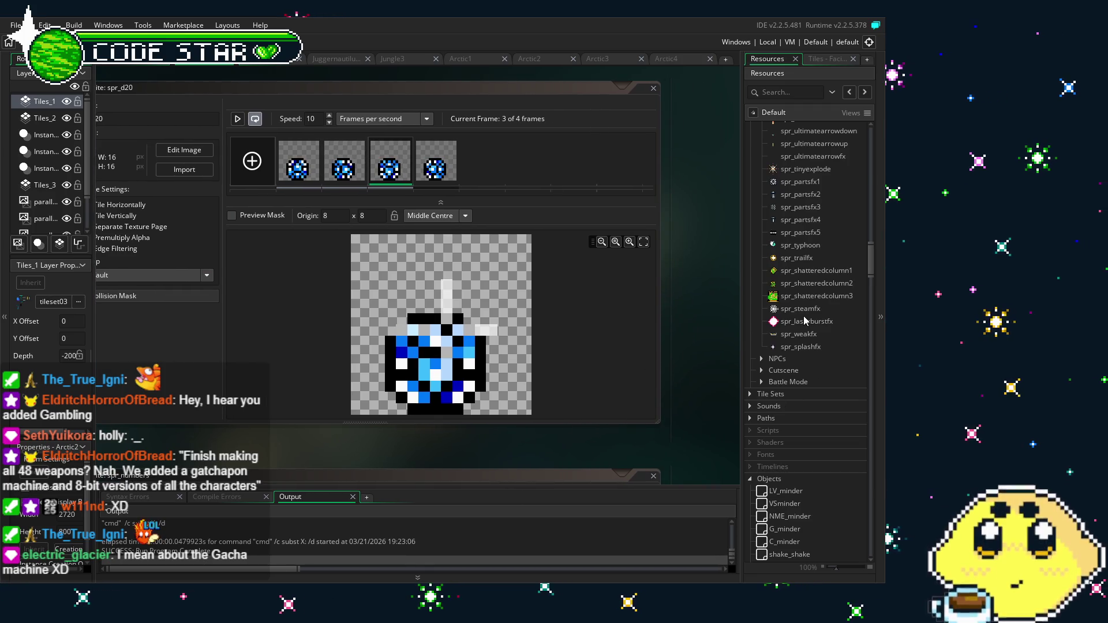
# Scroll the Resources panel down to Objects > Player and select player_lone
pyautogui.scroll(-6, 804, 318)
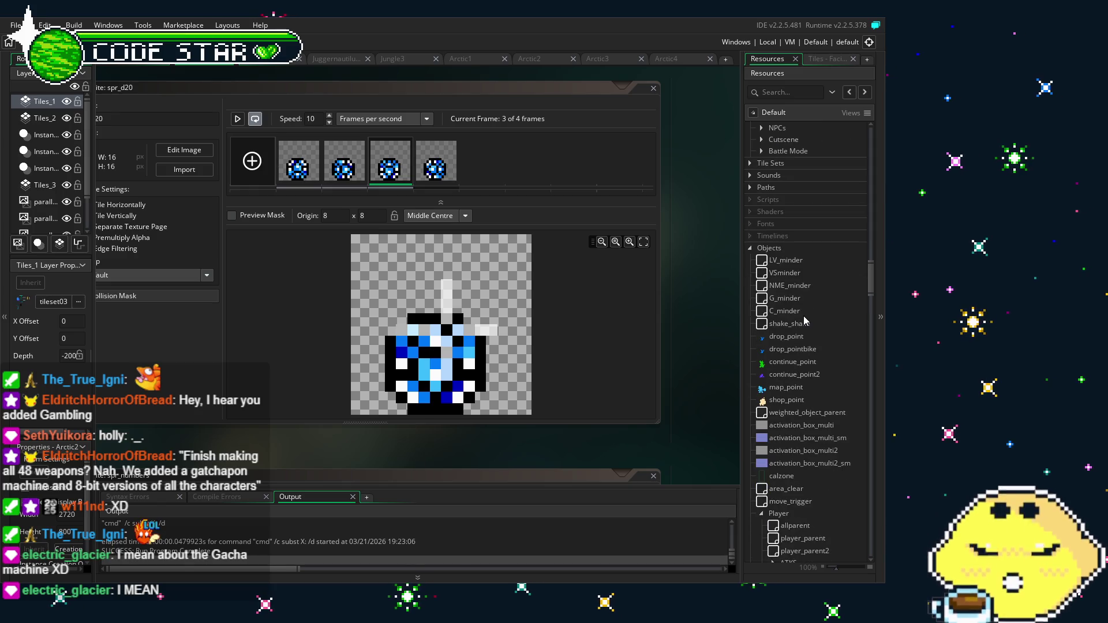
pyautogui.scroll(-6, 804, 318)
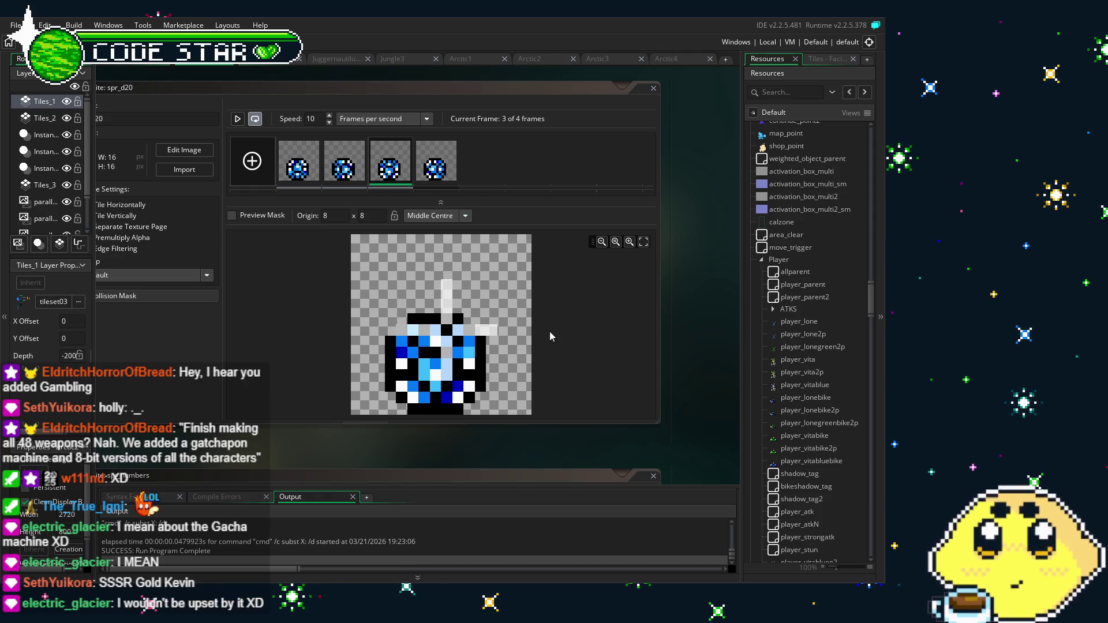
pyautogui.scroll(-3, 791, 231)
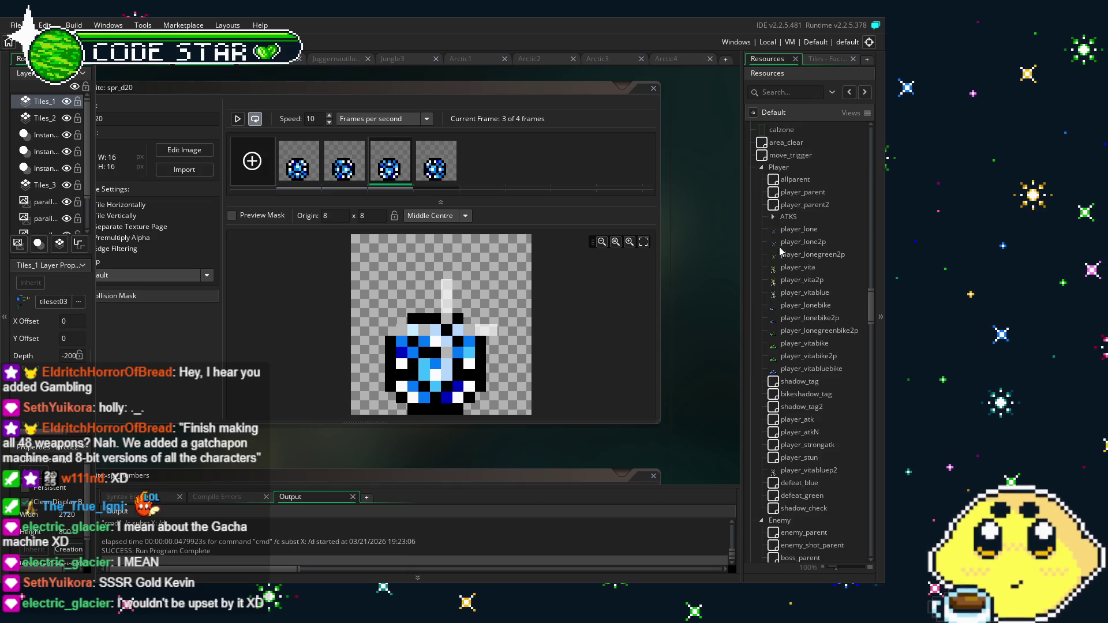
pyautogui.click(791, 230)
# Open player_lone's object editor to show its events, parent settings and Animation End code
pyautogui.doubleClick(791, 230)
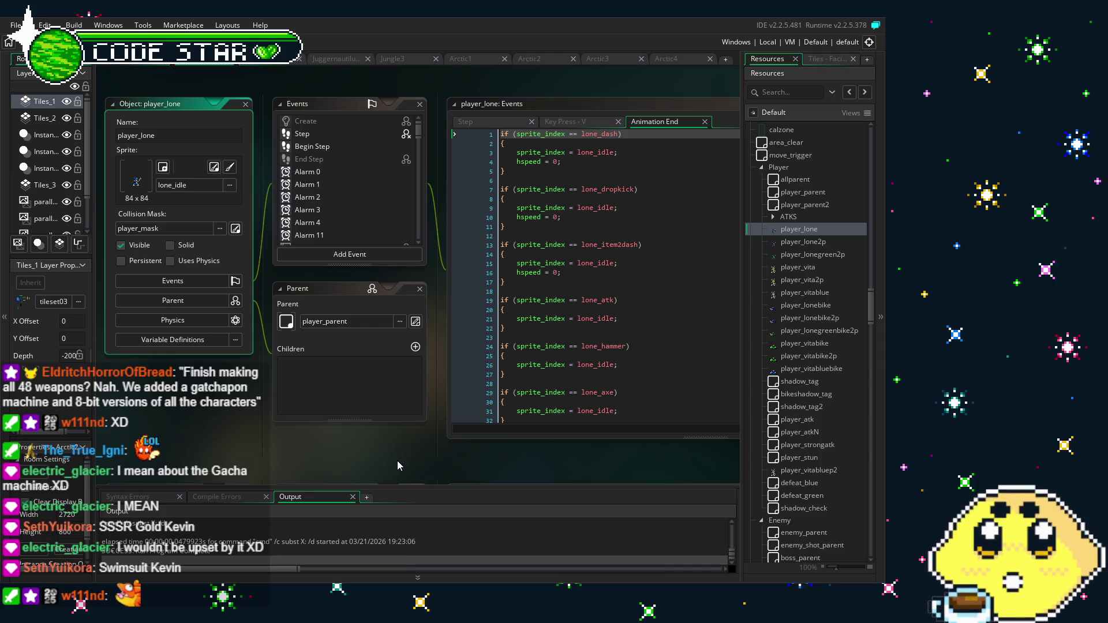
pyautogui.moveTo(397, 460); pyautogui.dragTo(370, 456)
pyautogui.moveTo(279, 454); pyautogui.dragTo(269, 451)
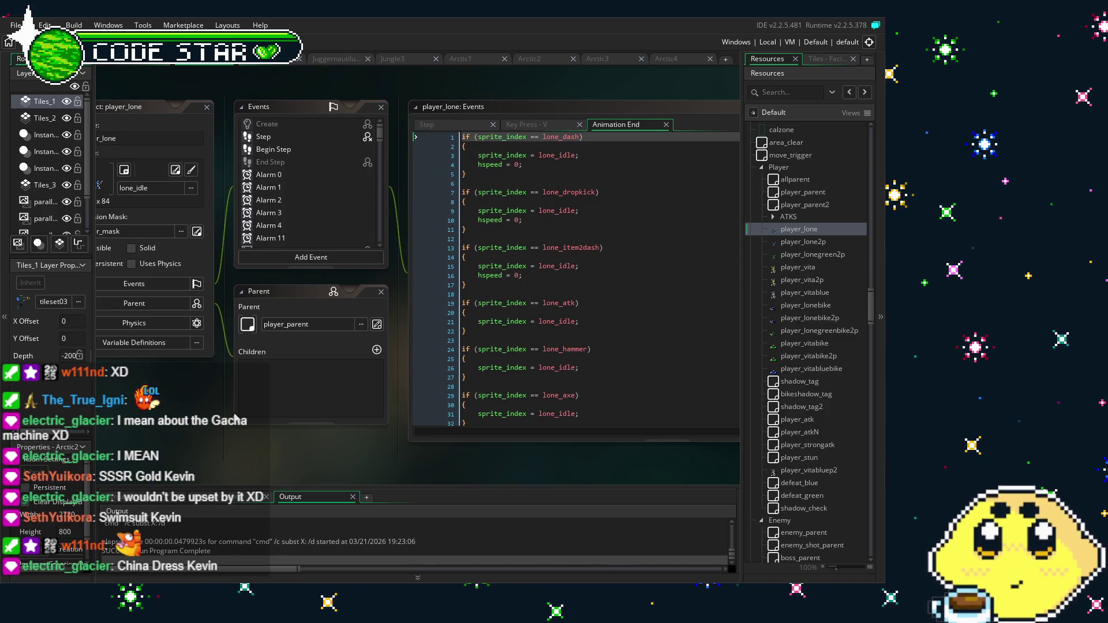
pyautogui.moveTo(234, 417); pyautogui.dragTo(247, 416)
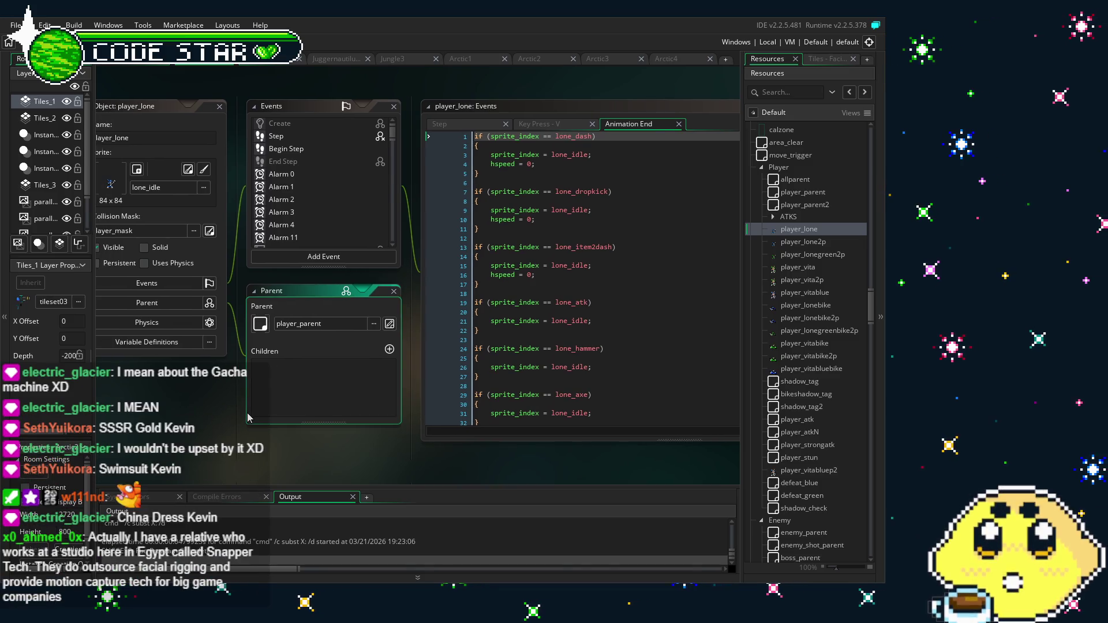
pyautogui.click(230, 425)
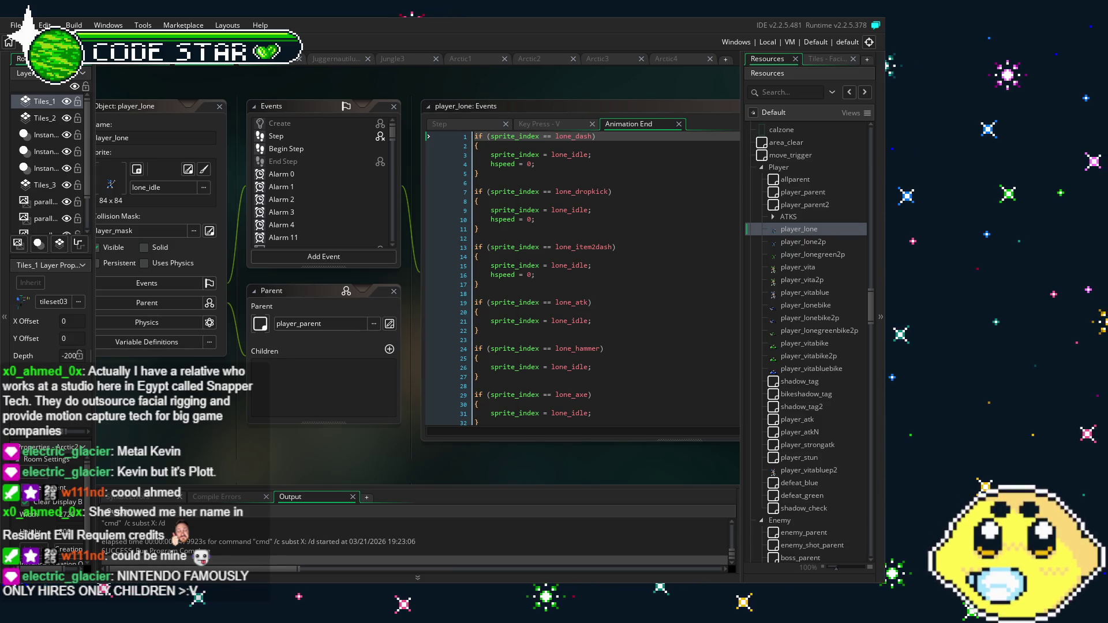
pyautogui.scroll(1, 310, 262)
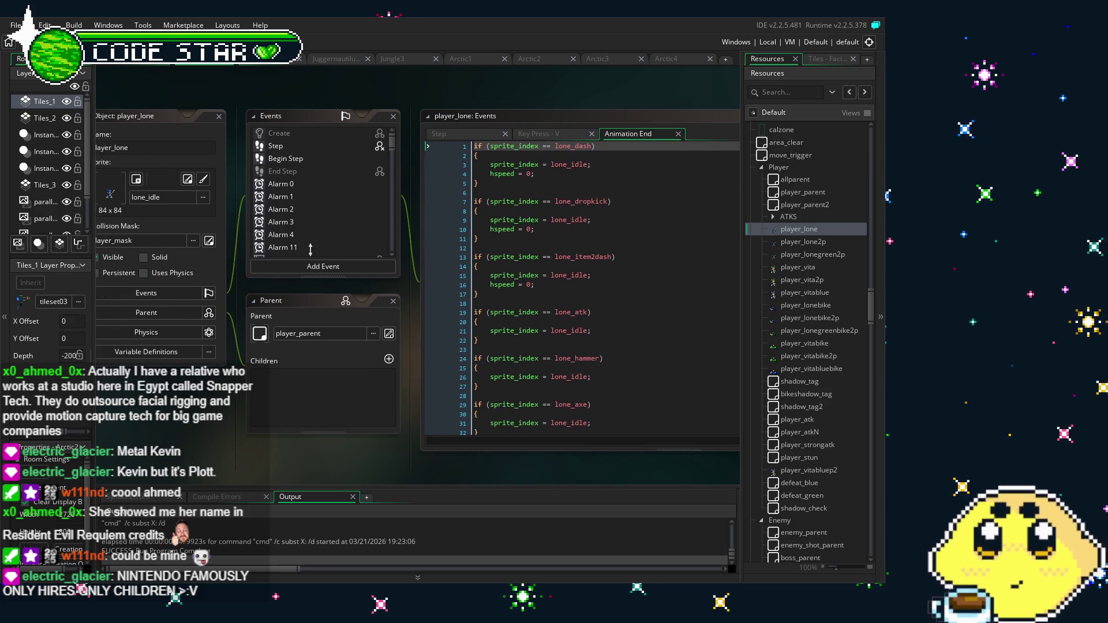
# Review player_lone's Events list and the Animation End code resetting sprites to lone_idle
pyautogui.hscroll(-1, 318, 242)
pyautogui.scroll(-10, 321, 223)
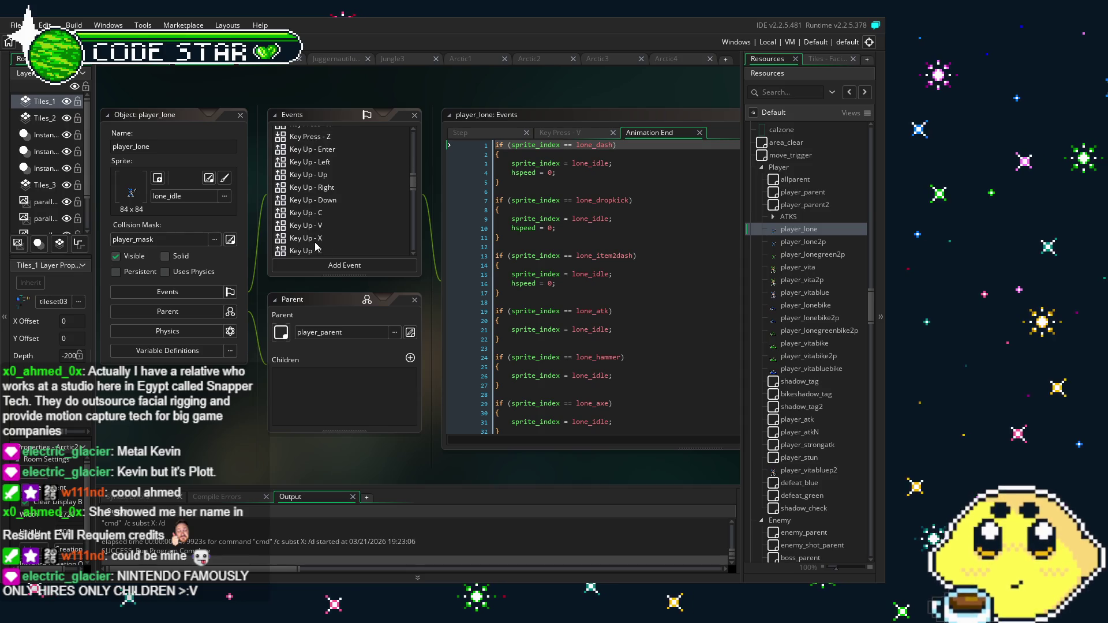
pyautogui.scroll(-10, 317, 246)
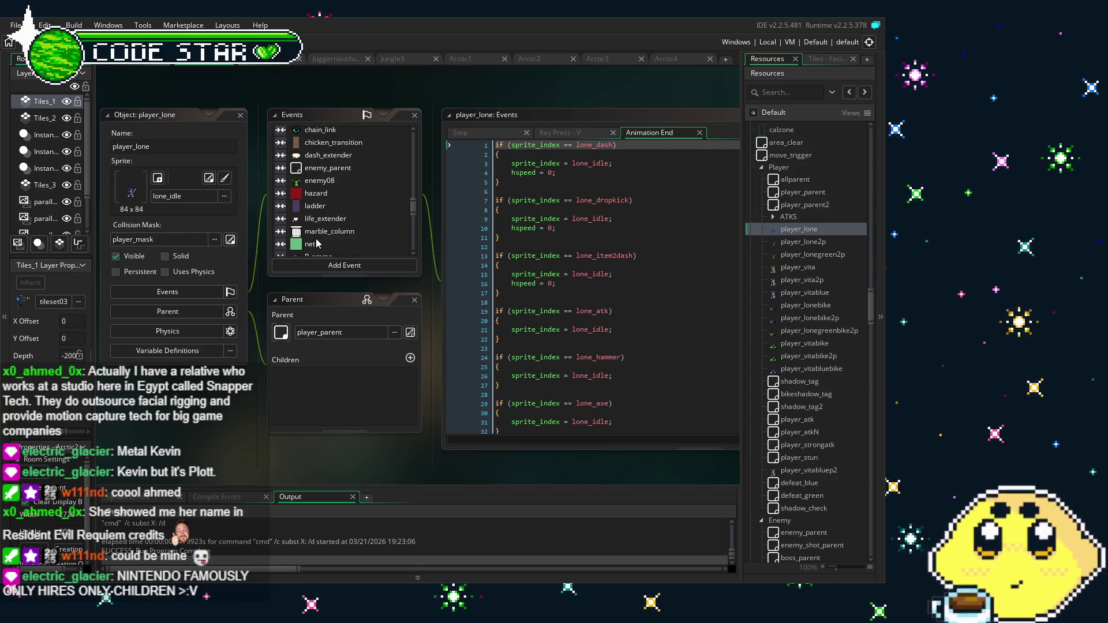
pyautogui.scroll(-5, 317, 243)
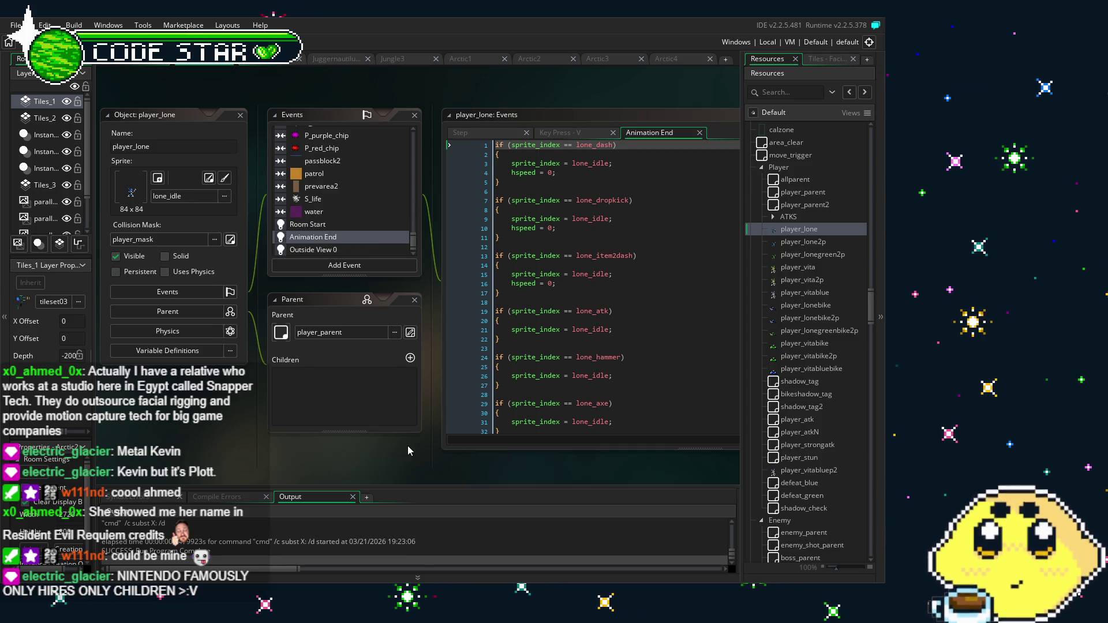
pyautogui.moveTo(409, 450); pyautogui.dragTo(378, 439)
pyautogui.scroll(-3, 519, 355)
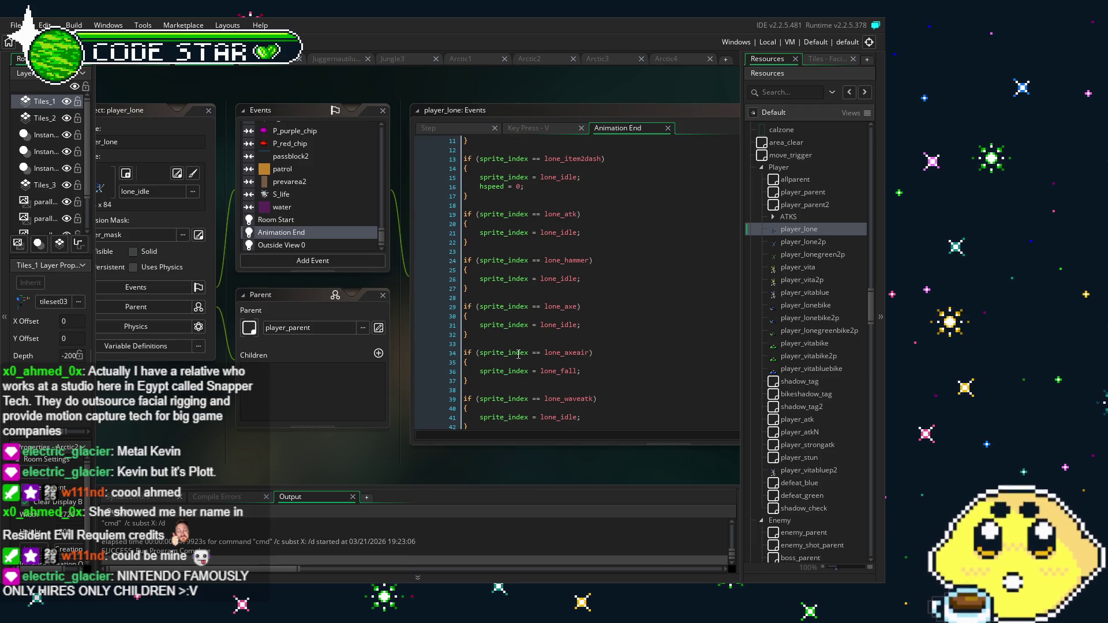
pyautogui.scroll(-7, 522, 335)
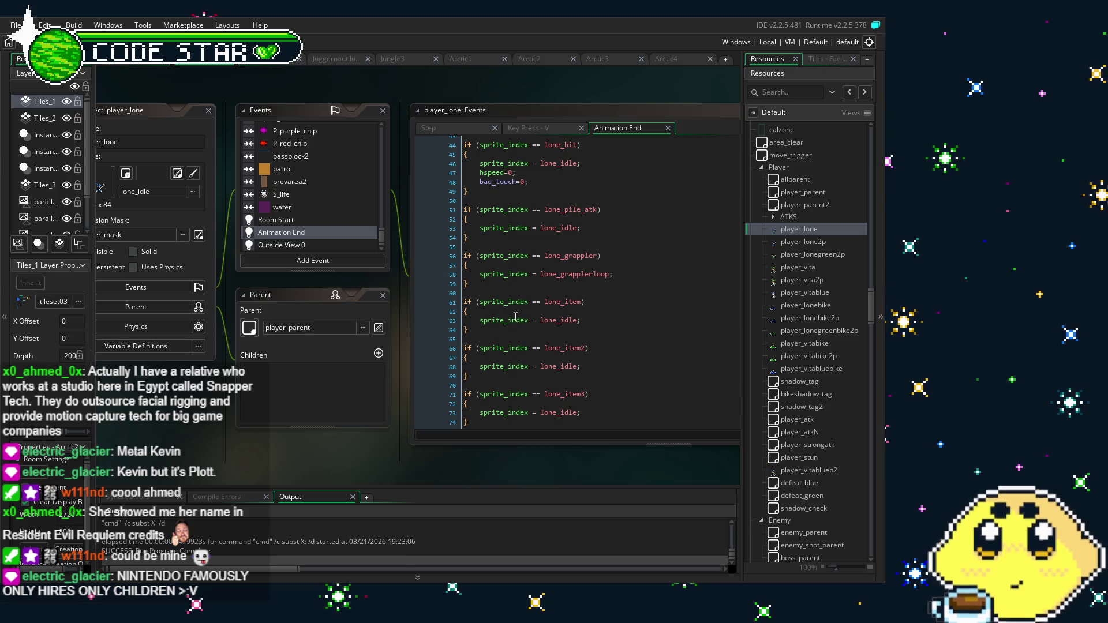
pyautogui.click(262, 391)
pyautogui.scroll(10, 371, 205)
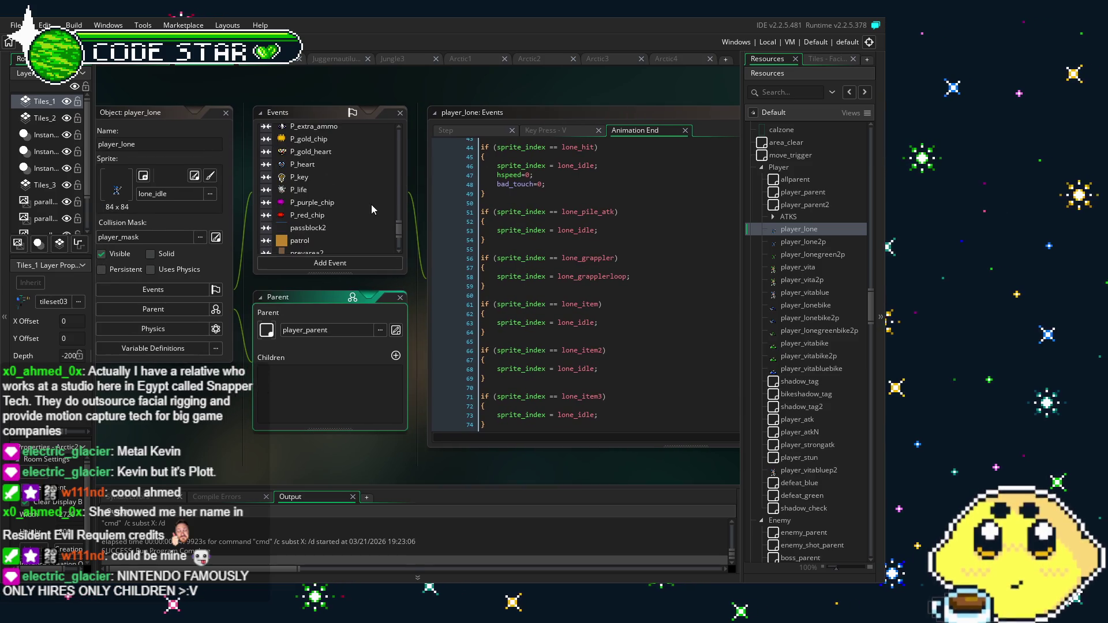
pyautogui.scroll(5, 371, 204)
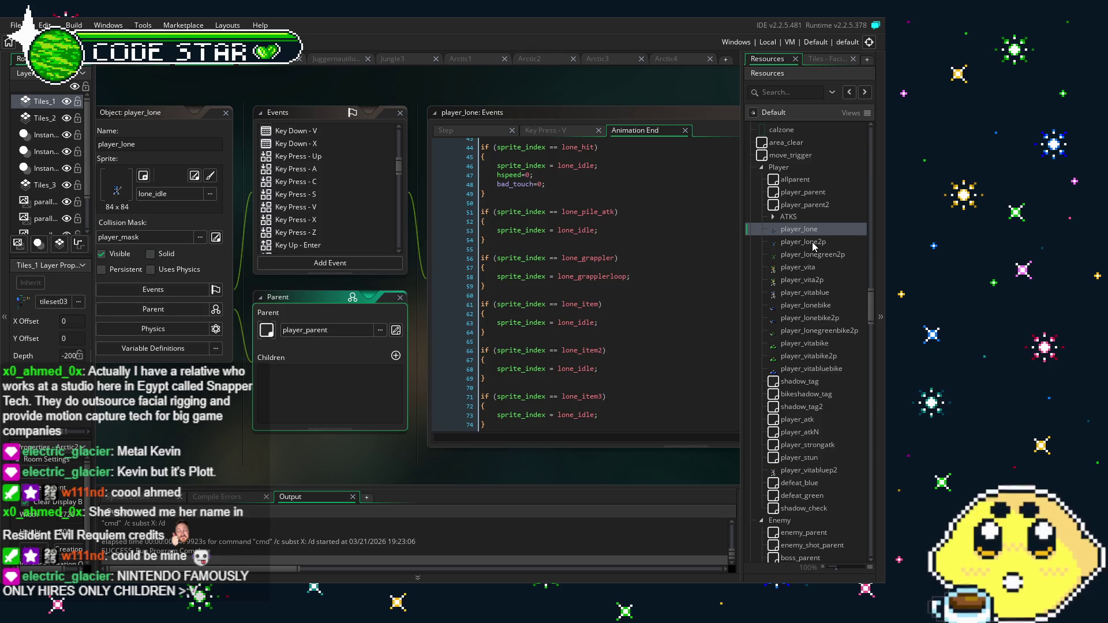
pyautogui.moveTo(445, 466); pyautogui.dragTo(421, 463)
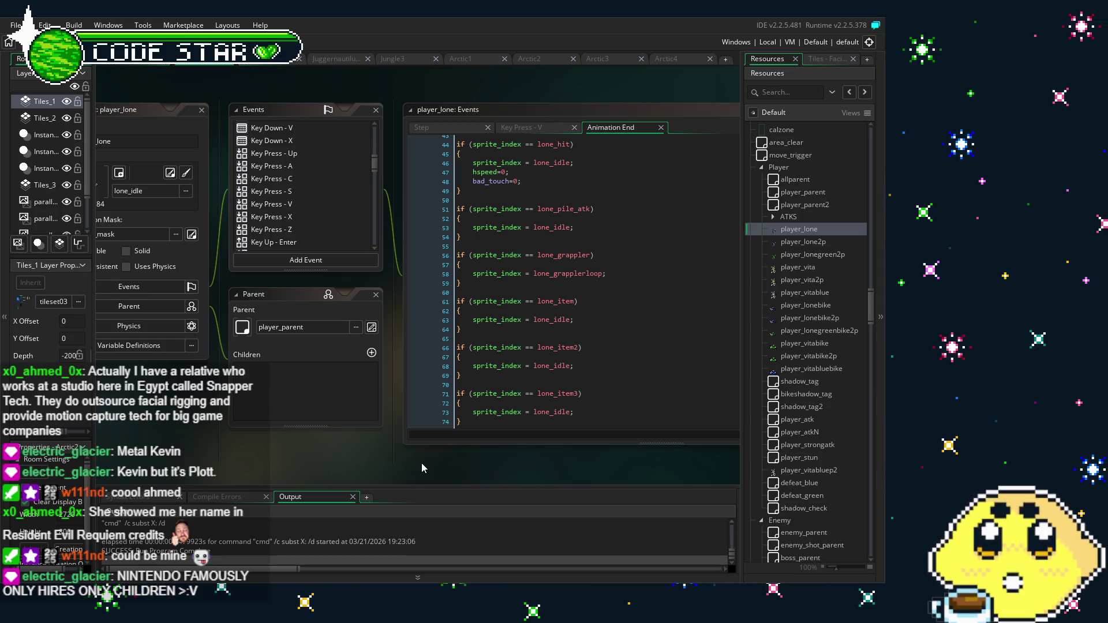
# Collapse the Player and WEP resource folders, then build and run with F5
pyautogui.click(762, 190)
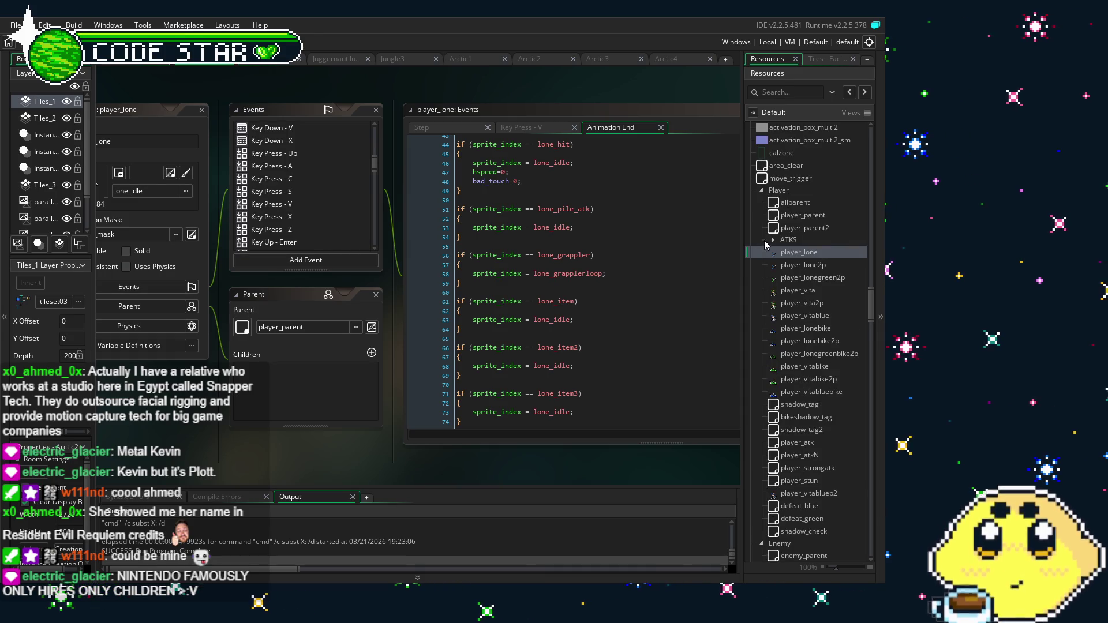
pyautogui.click(762, 201)
pyautogui.click(762, 225)
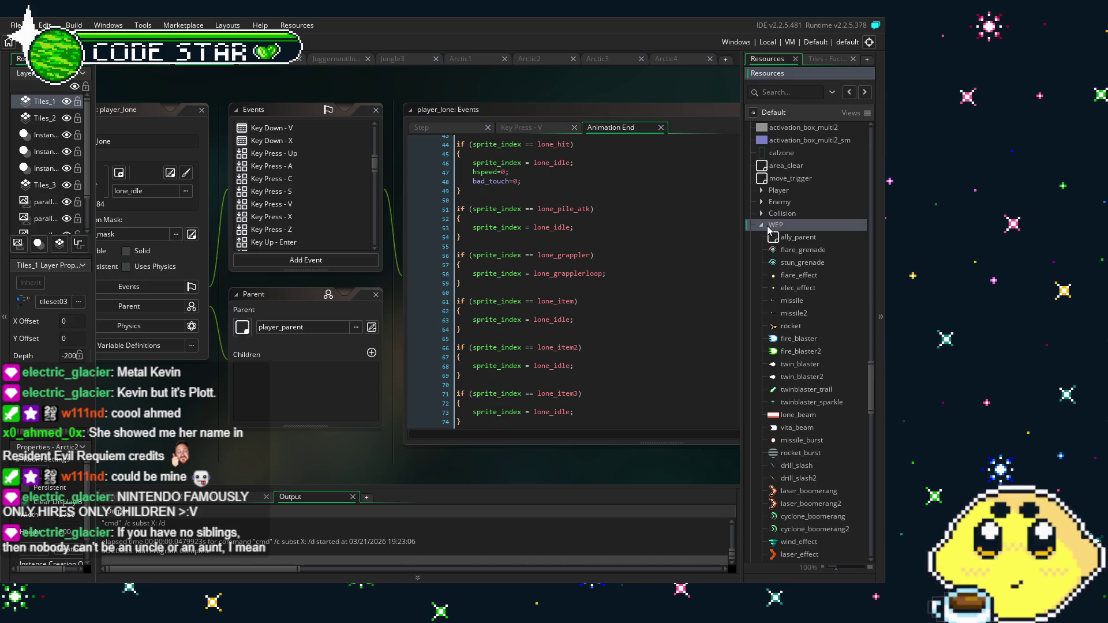
pyautogui.click(762, 225)
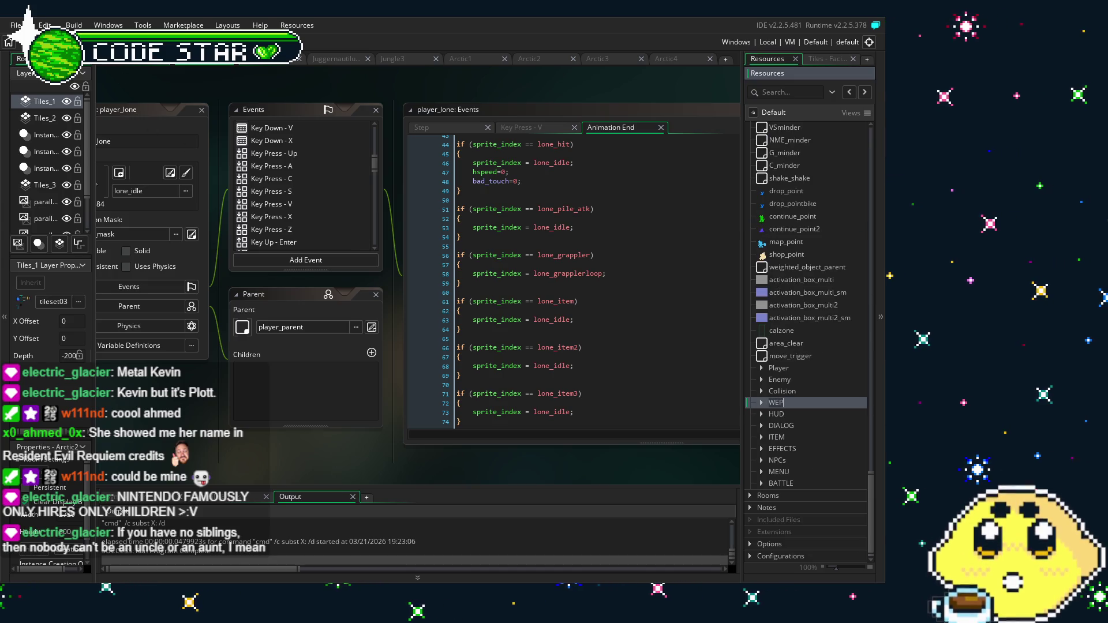
pyautogui.press('F5')
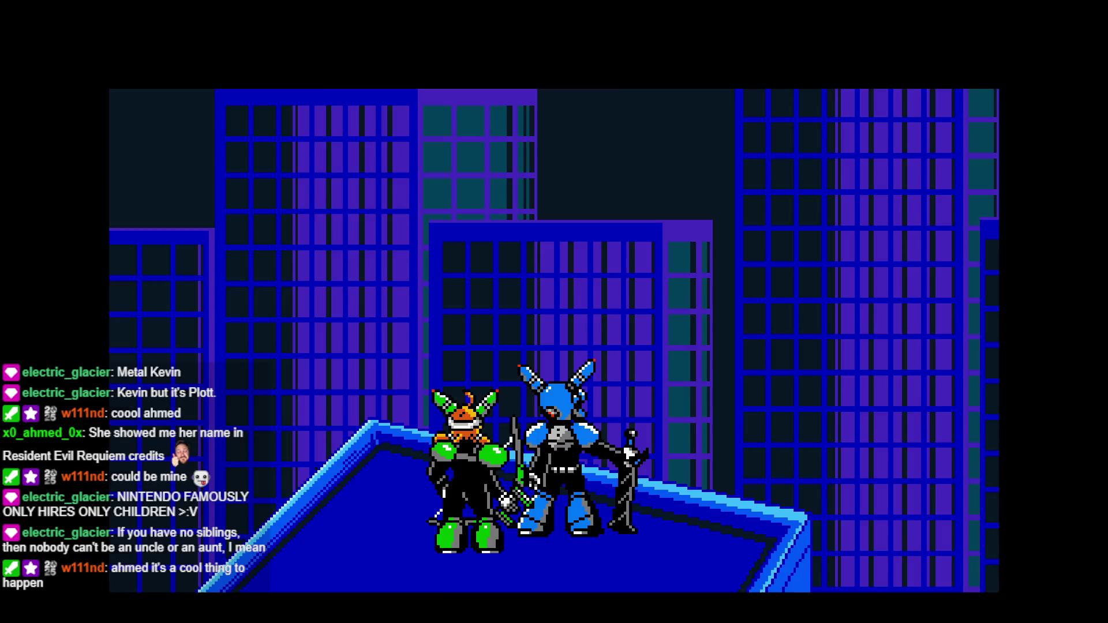
# Skip the Lone & Vita intro to reach the MODE SELECT menu
pyautogui.press('Return')
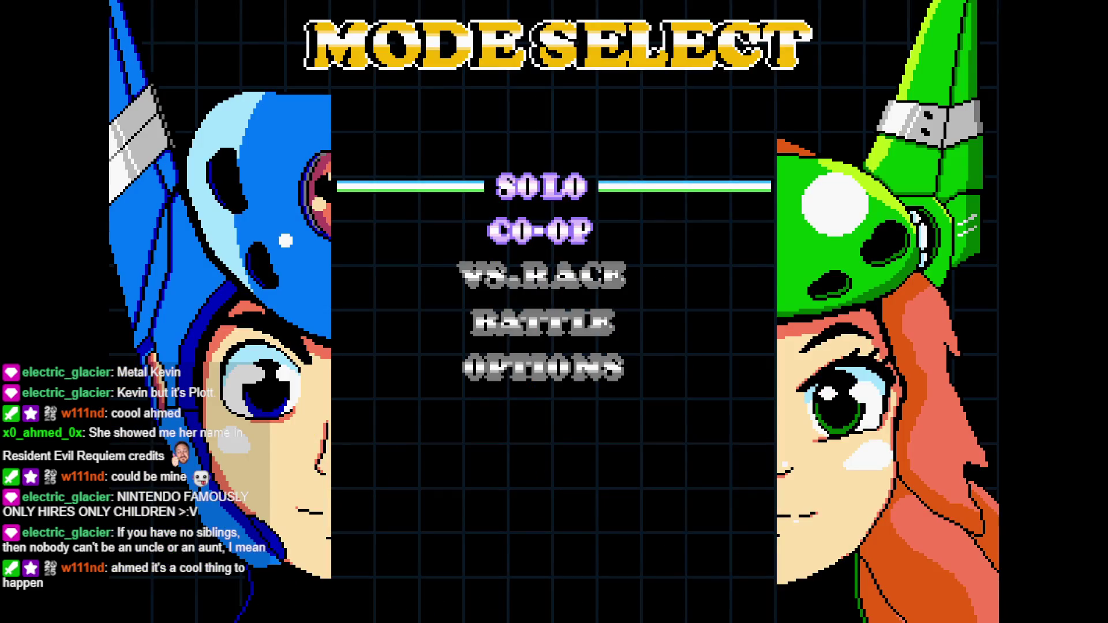
# Start a co-op stage, move and dash Lone, destroy the flying enemy, and switch weapons
pyautogui.press('Return')
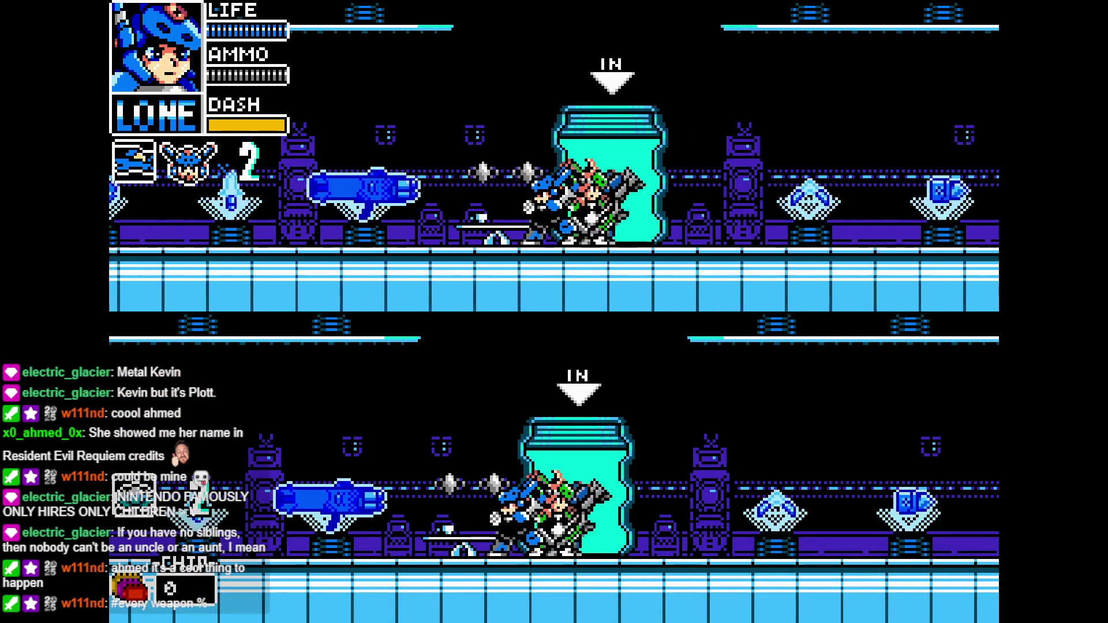
pyautogui.press('Left')
pyautogui.press('Left')
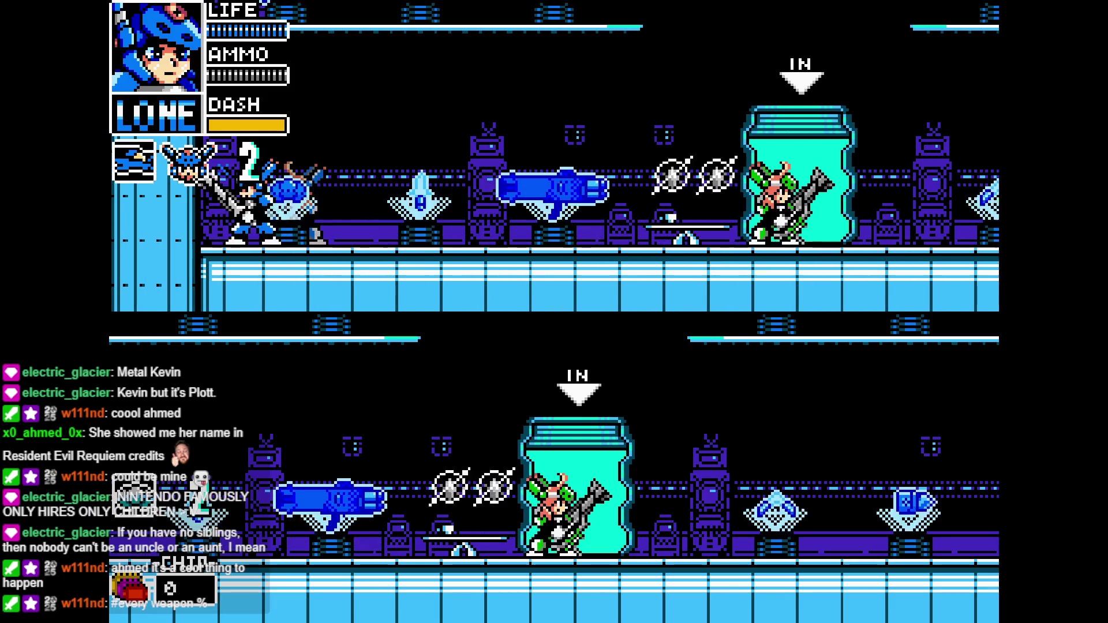
pyautogui.press('Right')
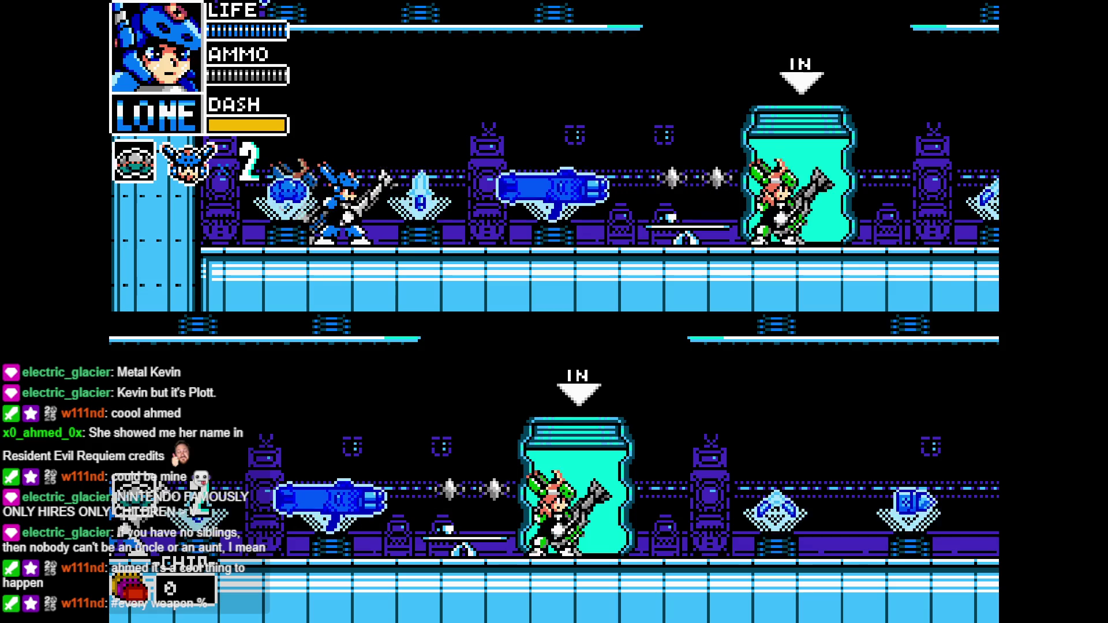
pyautogui.press('Right')
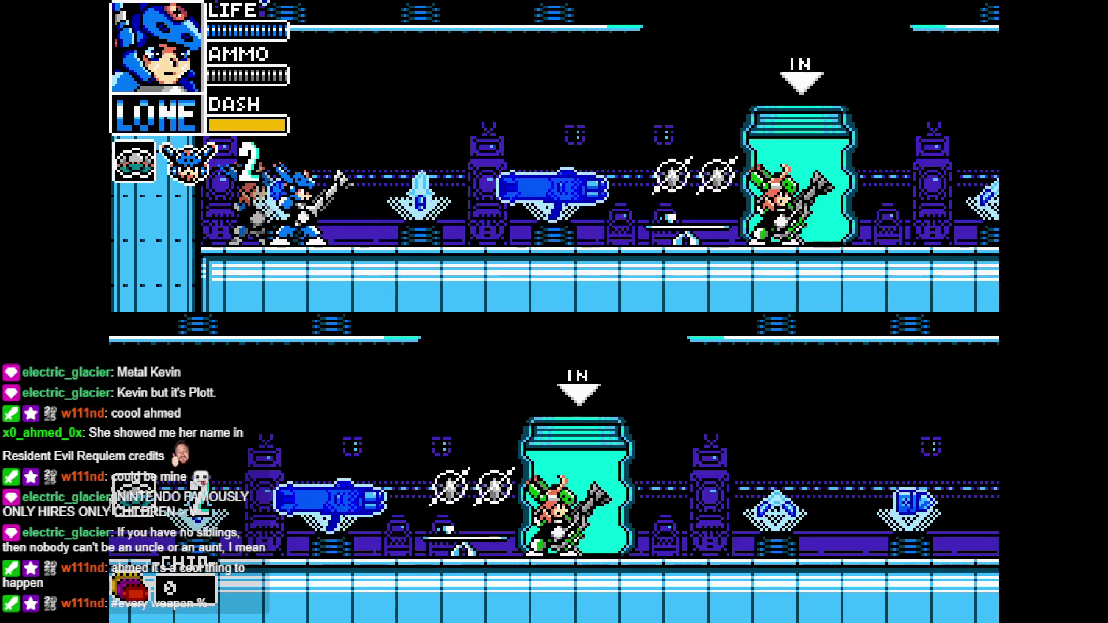
pyautogui.press('x')
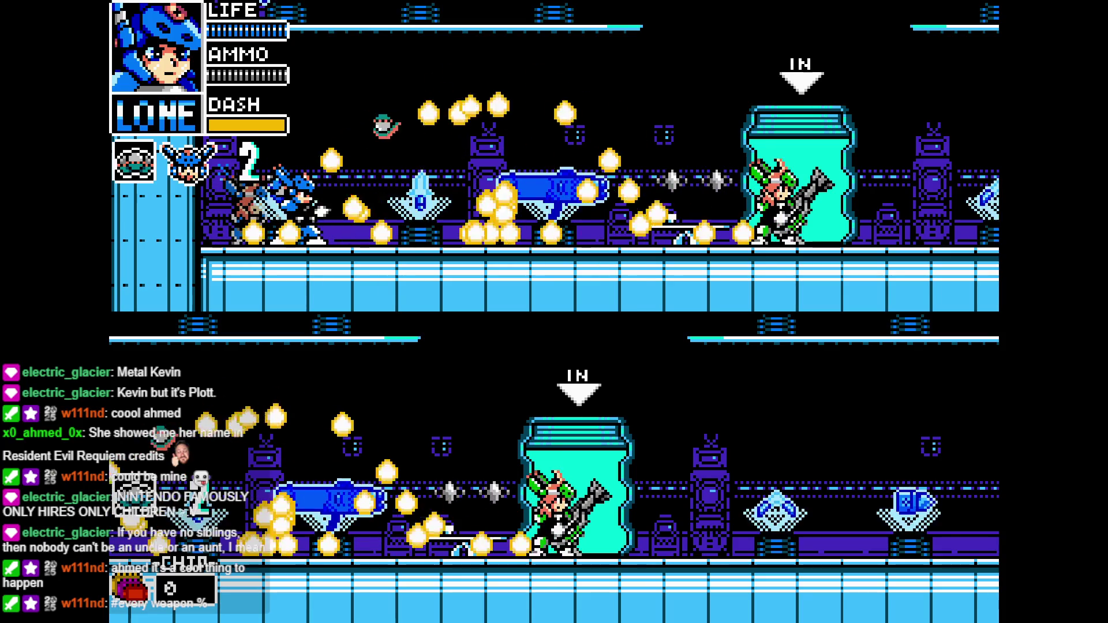
pyautogui.press('x')
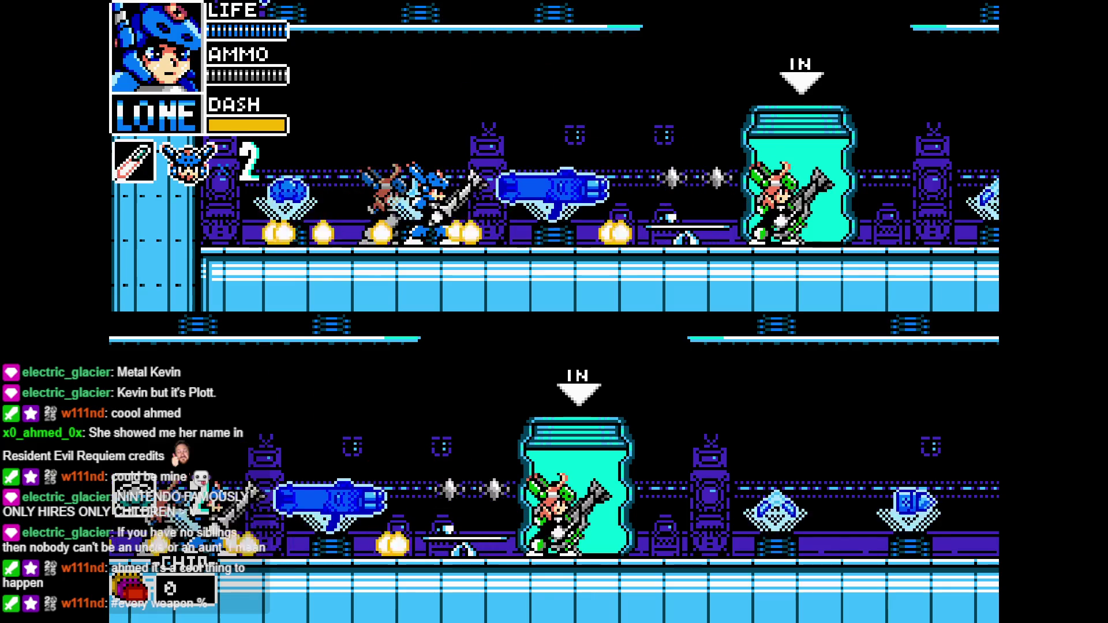
# Switch Lone to the cannon and dash past the capsule firing it, then draw the sword
pyautogui.press('Right')
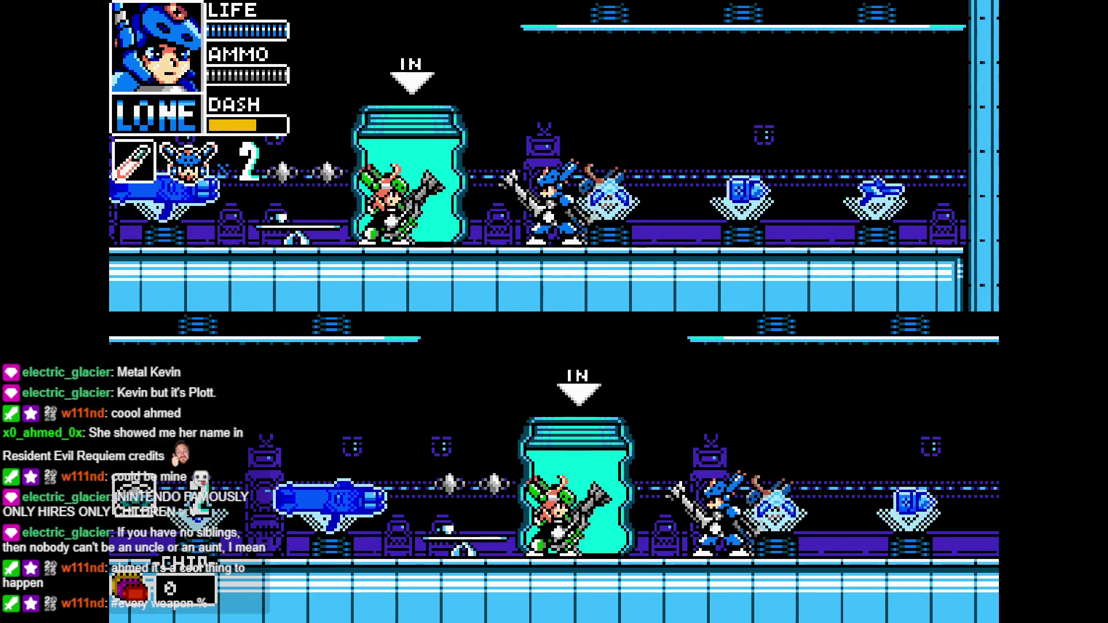
pyautogui.press('Left')
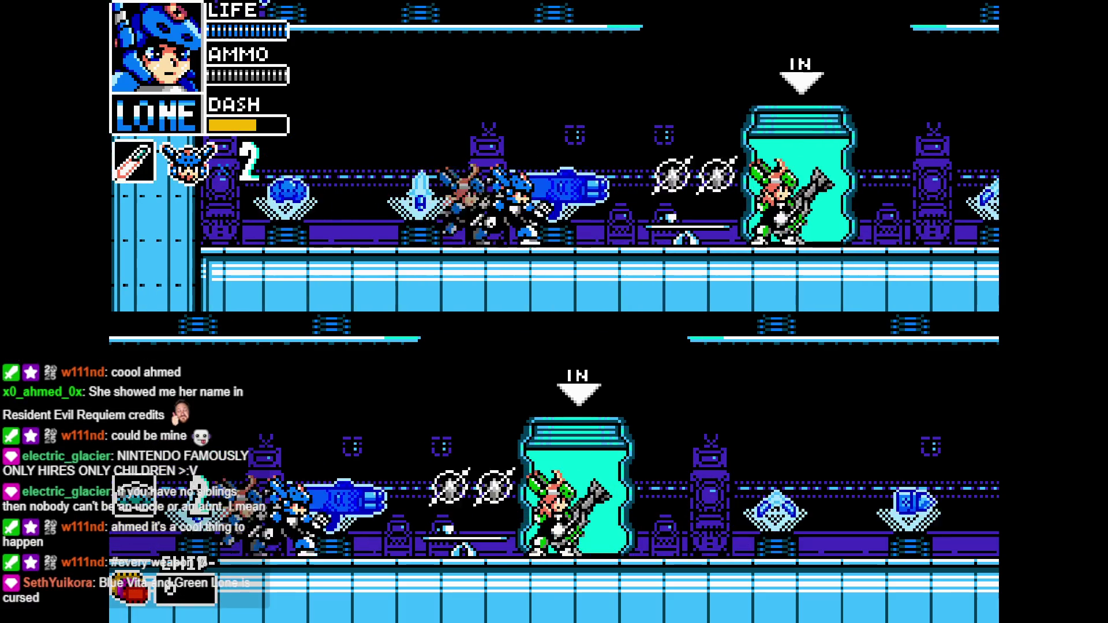
pyautogui.press('a')
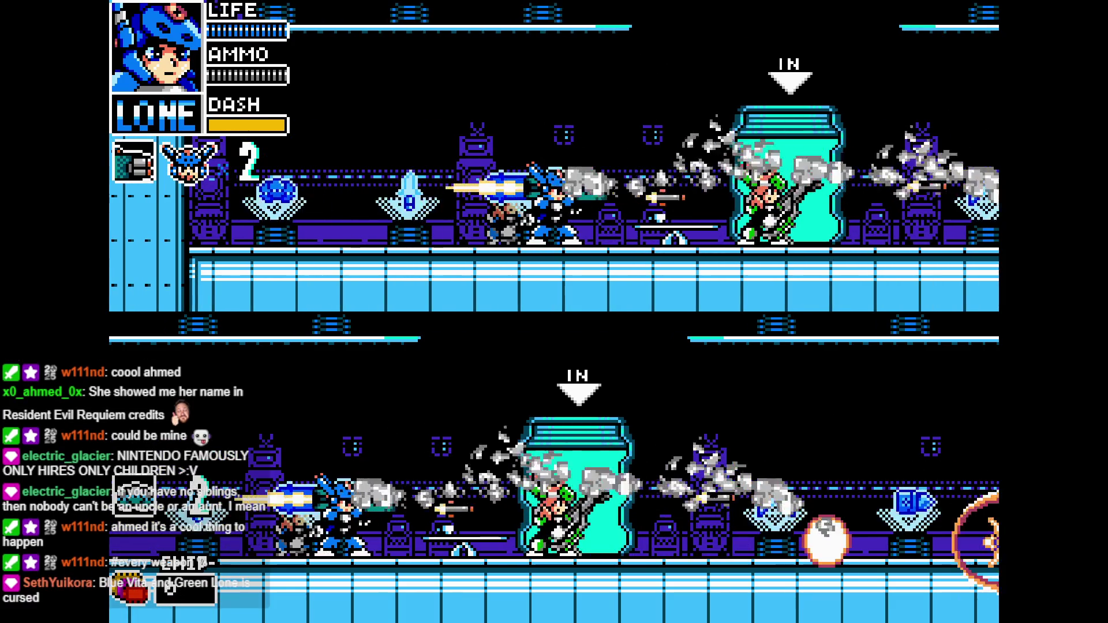
pyautogui.press('Right')
pyautogui.press('Right')
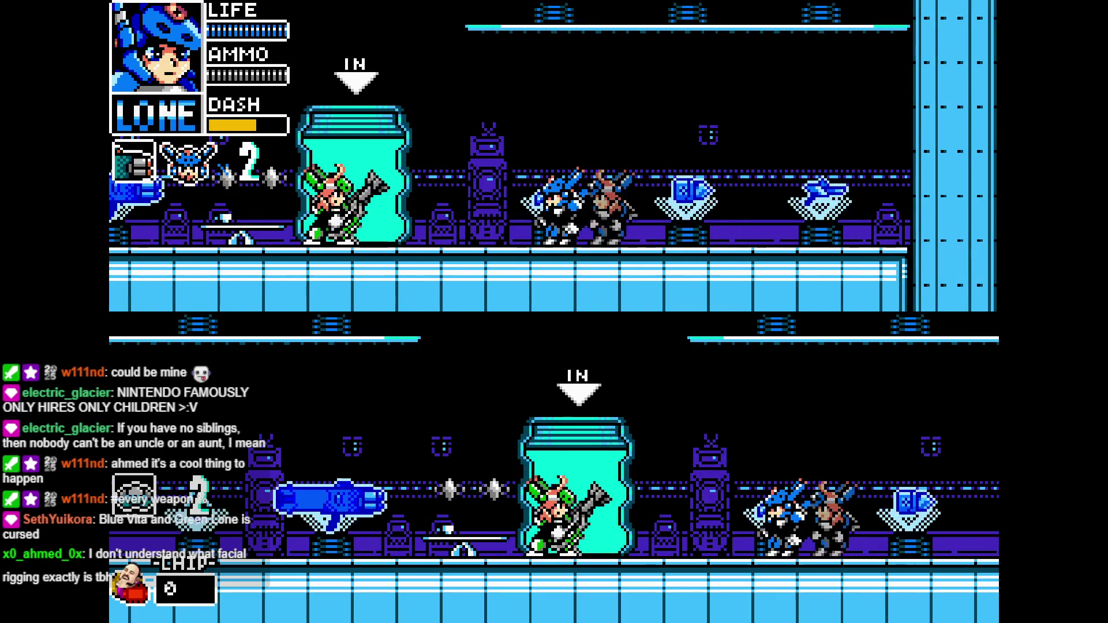
pyautogui.press('Left')
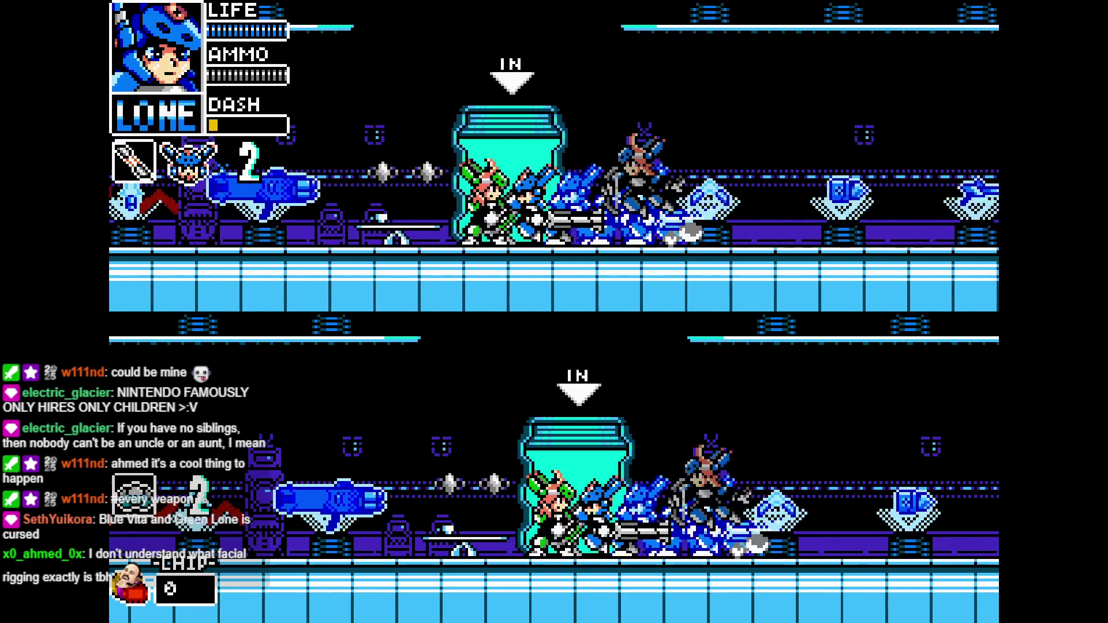
pyautogui.press('Right')
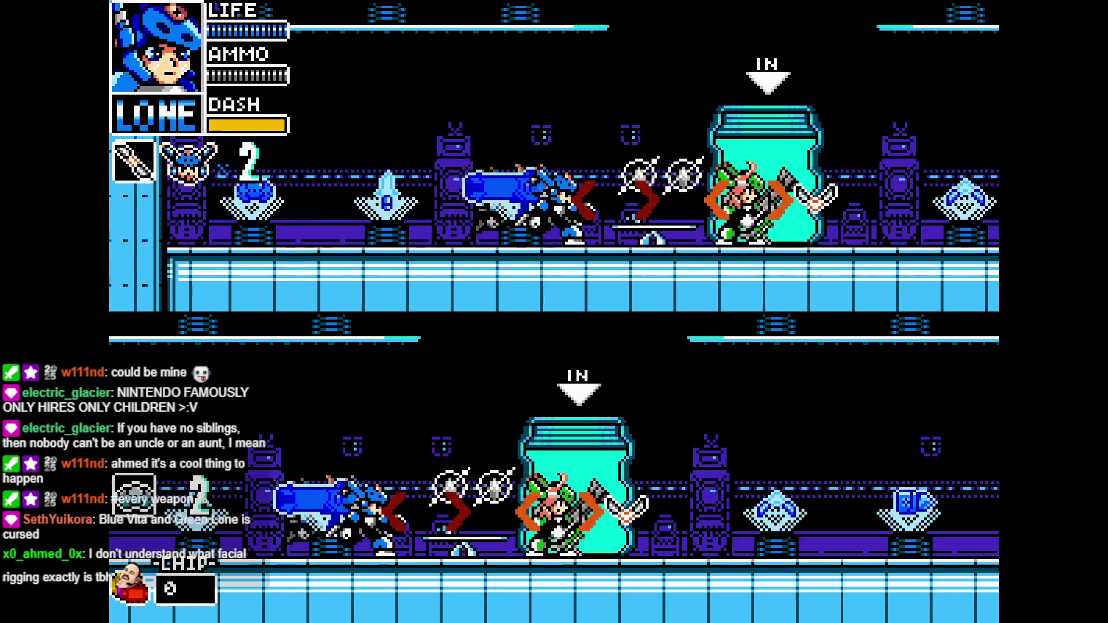
pyautogui.press('Left')
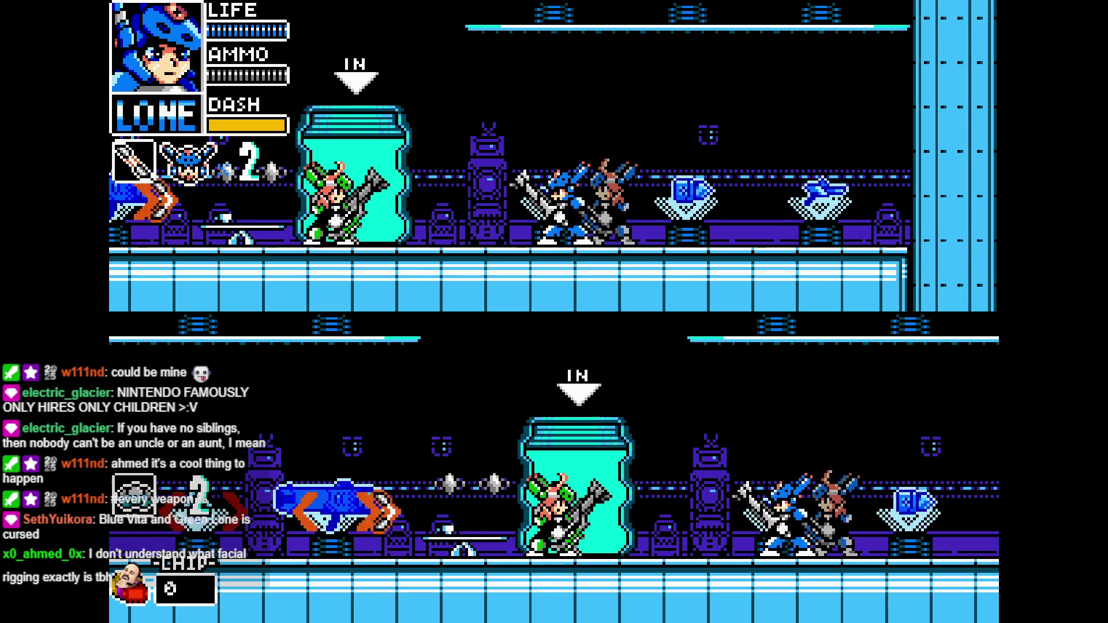
# Run and dash Lone back and forth around the capsule firing chevron shots
pyautogui.press('Left')
pyautogui.press('Right')
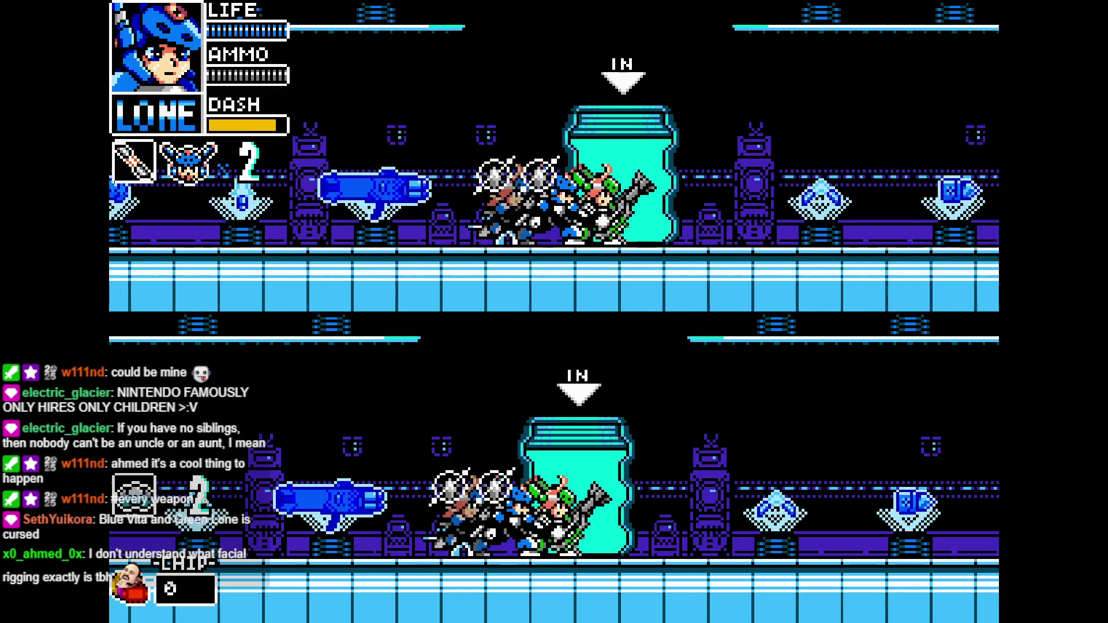
pyautogui.press('Right')
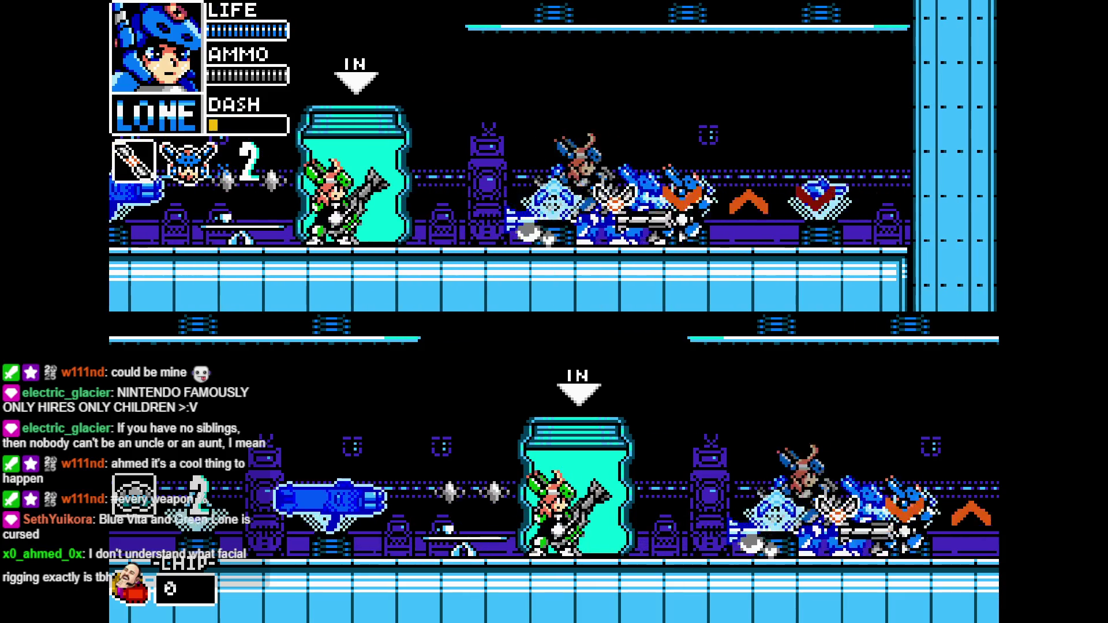
pyautogui.press('Right')
pyautogui.press('Left')
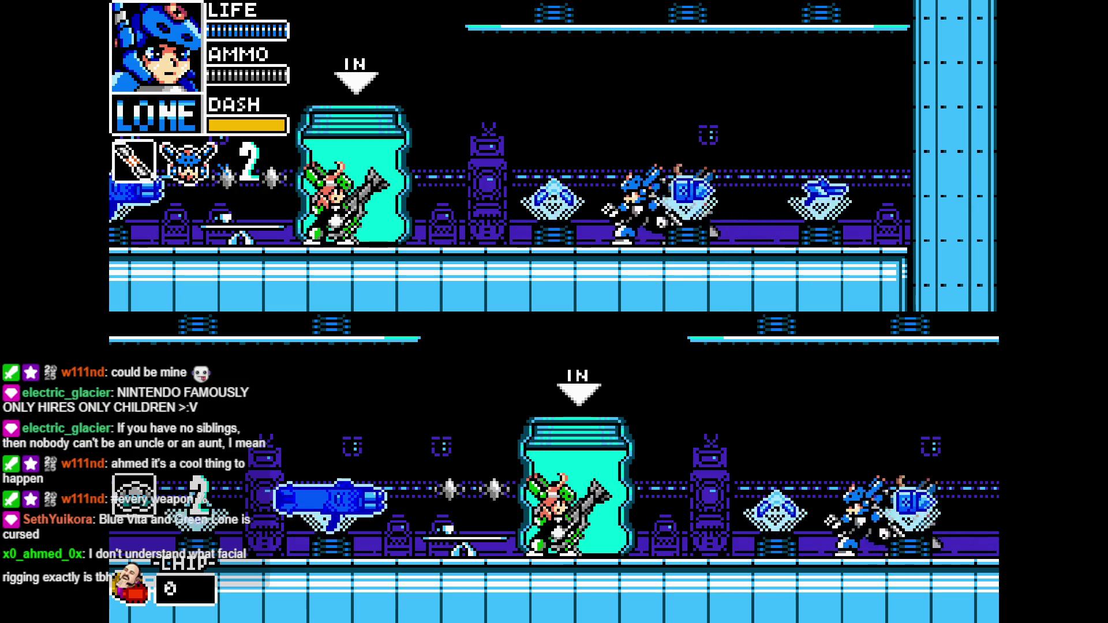
pyautogui.press('Left')
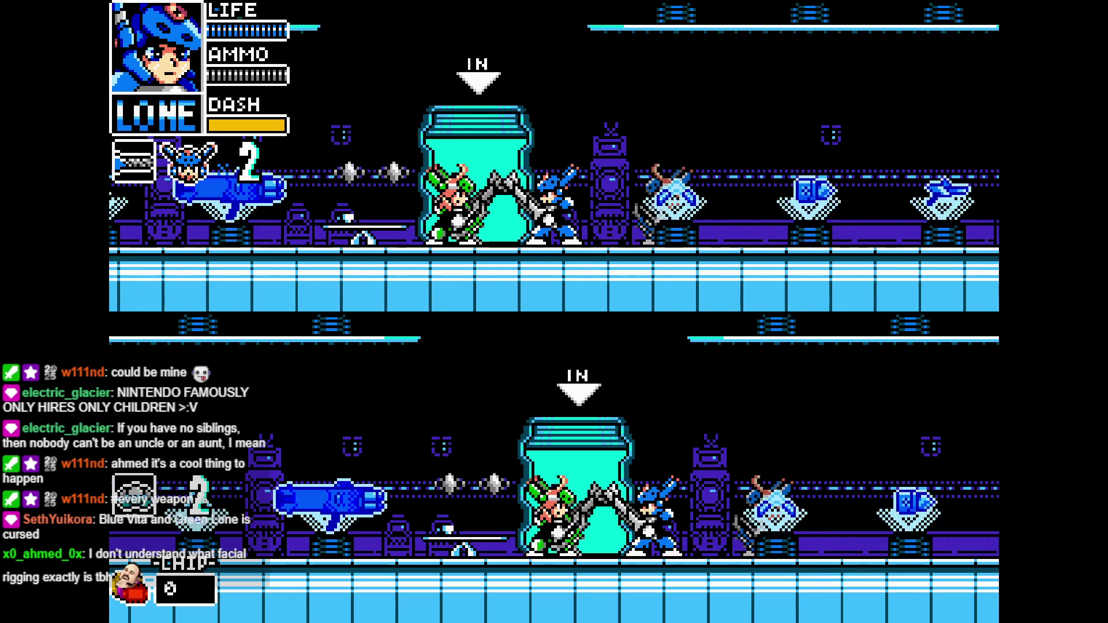
pyautogui.press('Right')
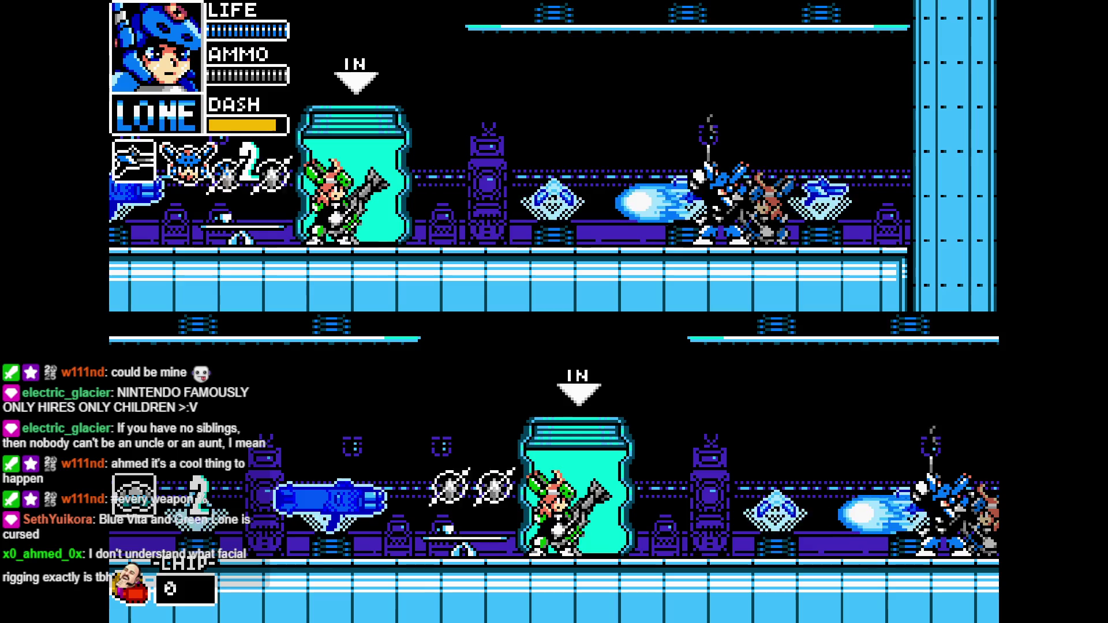
# Jump Lone onto the upper platform, change weapon, and face the robot enemy
pyautogui.press('z')
pyautogui.press('Right')
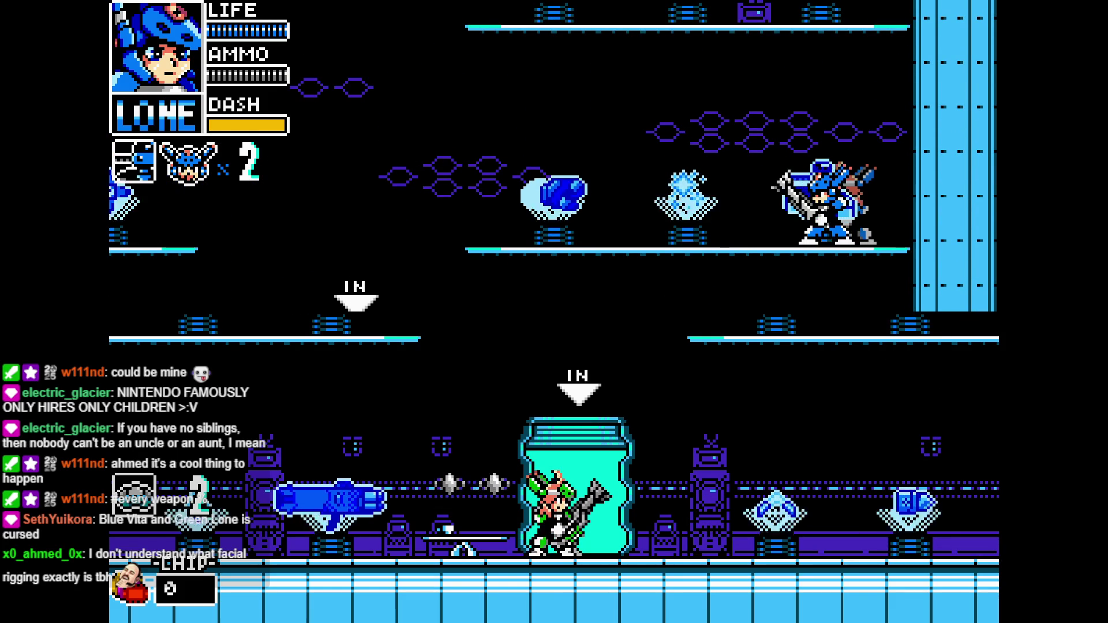
pyautogui.press('Right')
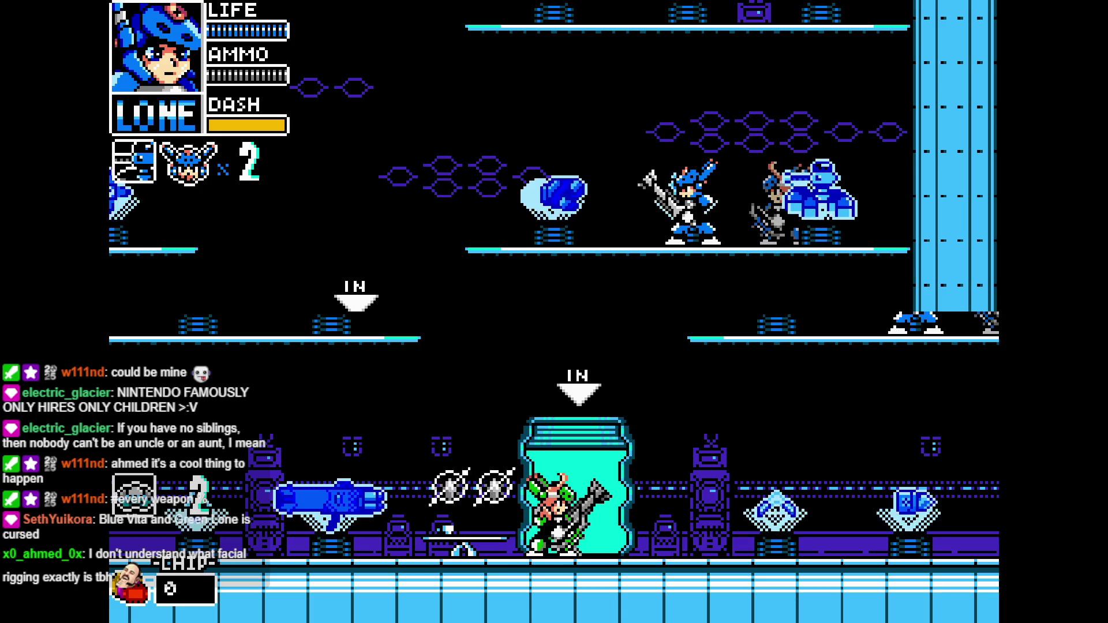
pyautogui.press('Right')
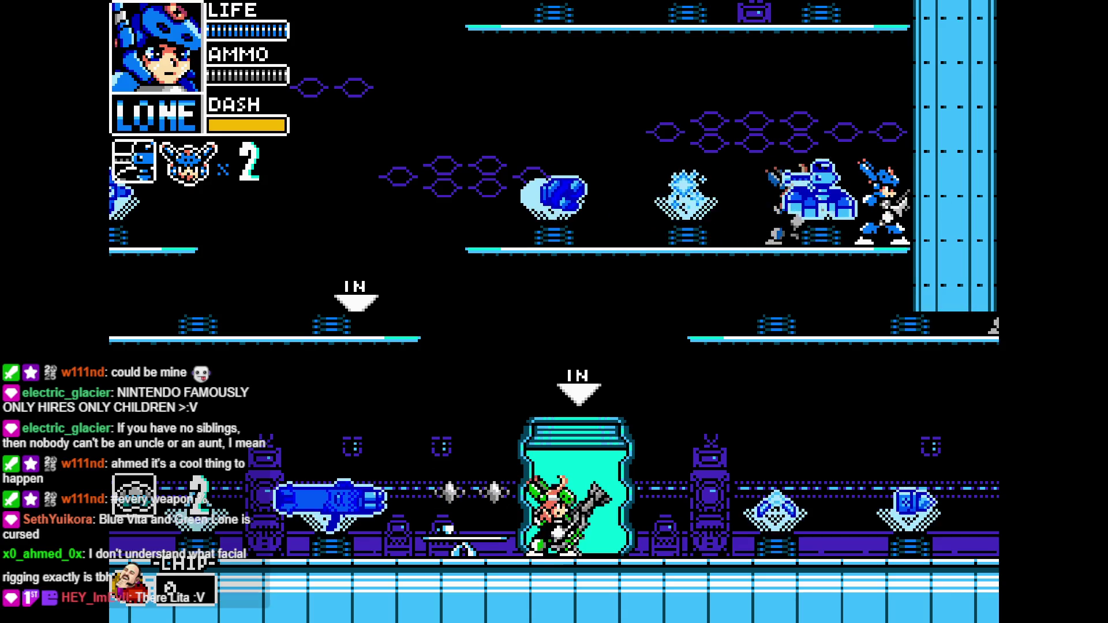
pyautogui.press('Left')
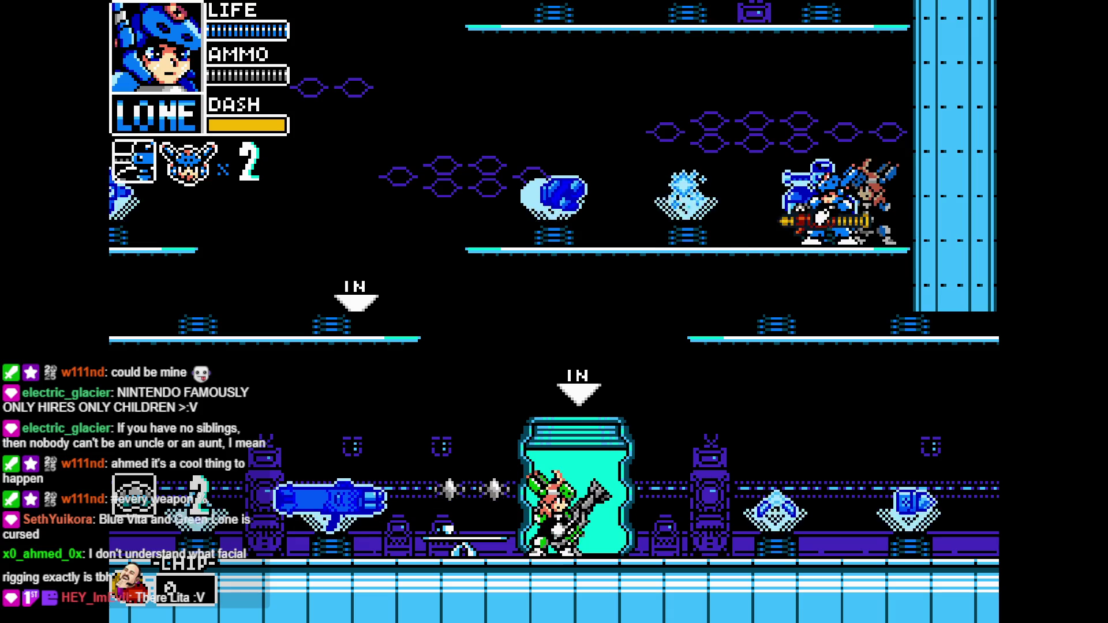
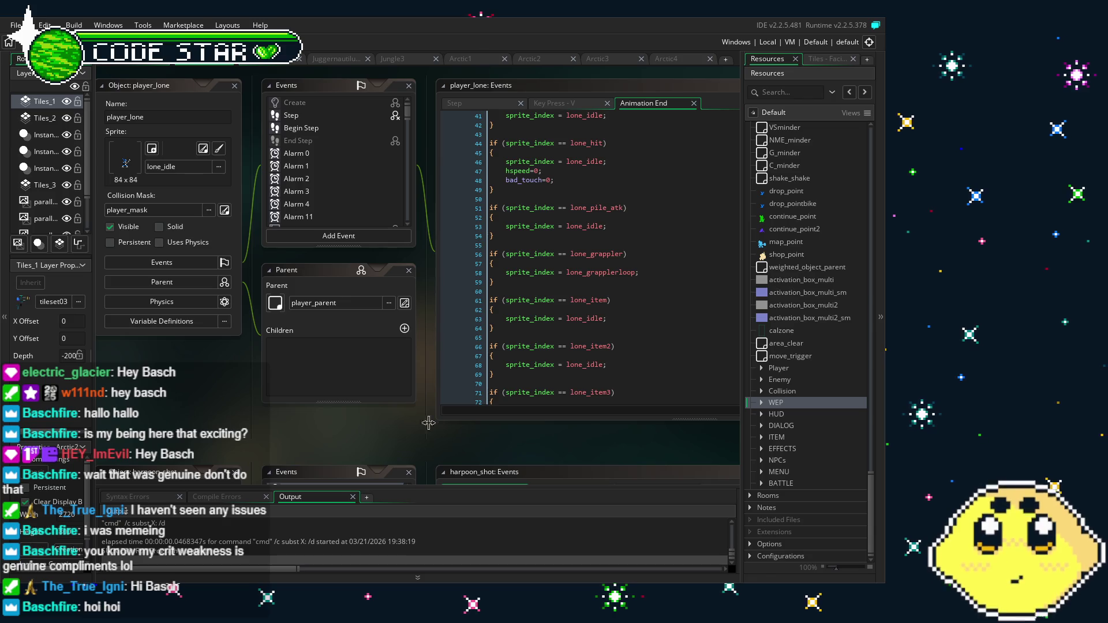
# Expand the Player resource folder and open the player_vita object
pyautogui.click(776, 367)
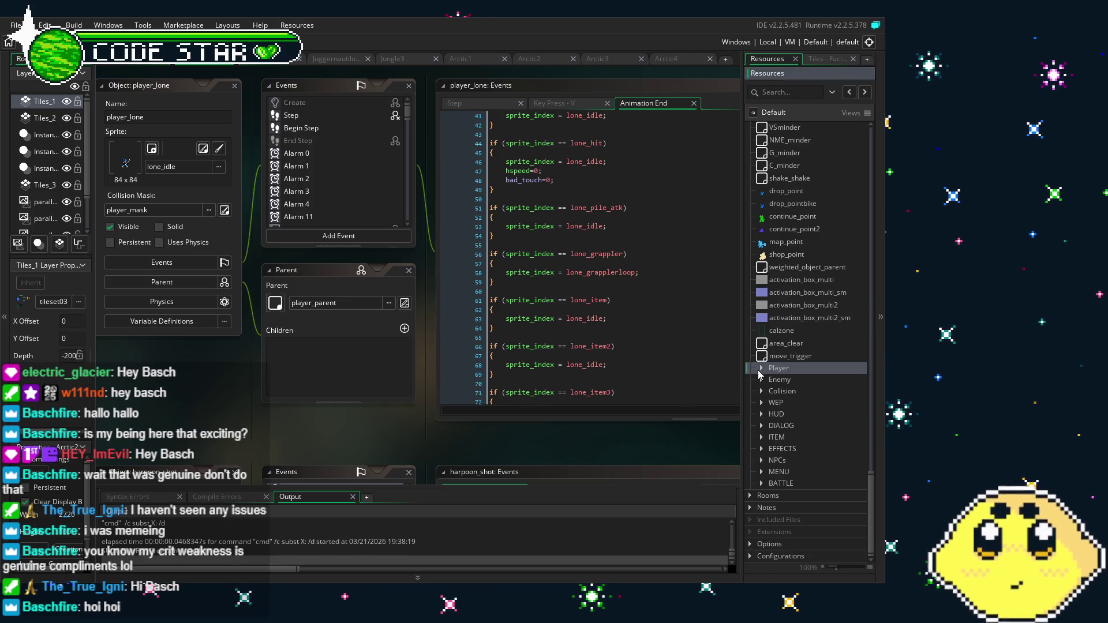
pyautogui.click(761, 367)
pyautogui.scroll(-3, 789, 421)
pyautogui.doubleClick(802, 380)
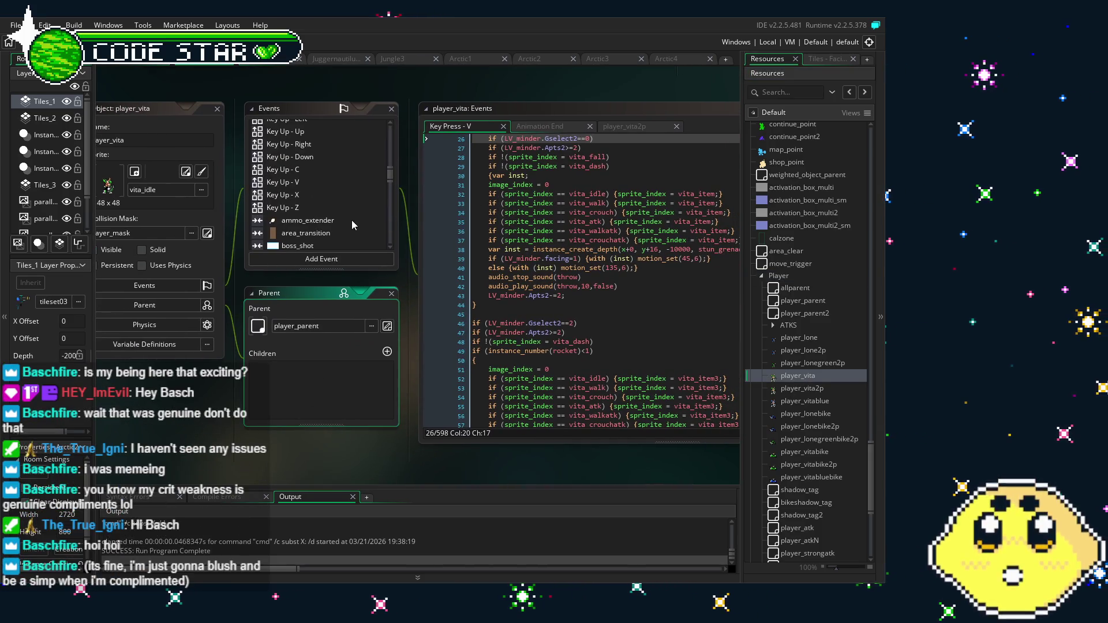
# Scroll the player_vita Events list to bring up the Key Press - V event code
pyautogui.scroll(-1, 356, 199)
pyautogui.scroll(-10, 356, 199)
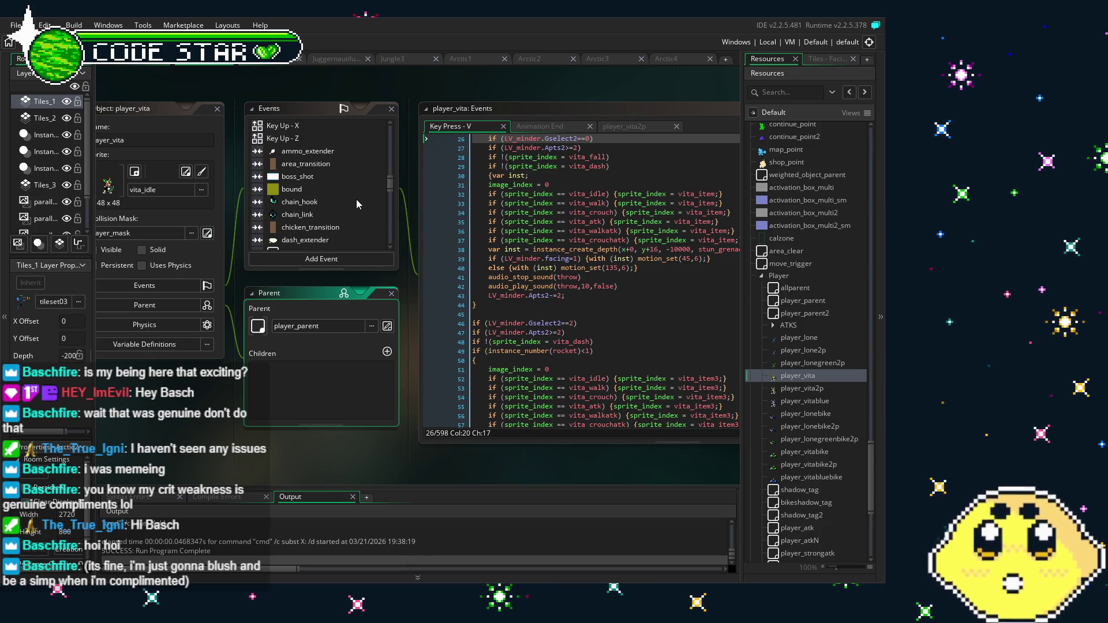
pyautogui.scroll(-4, 355, 199)
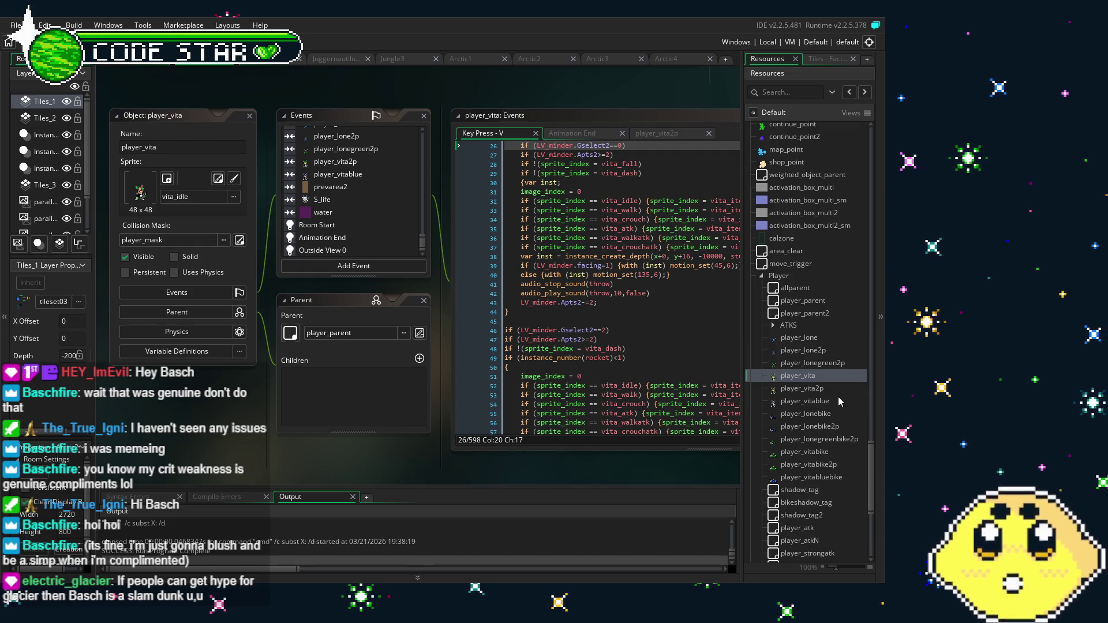
pyautogui.doubleClick(796, 381)
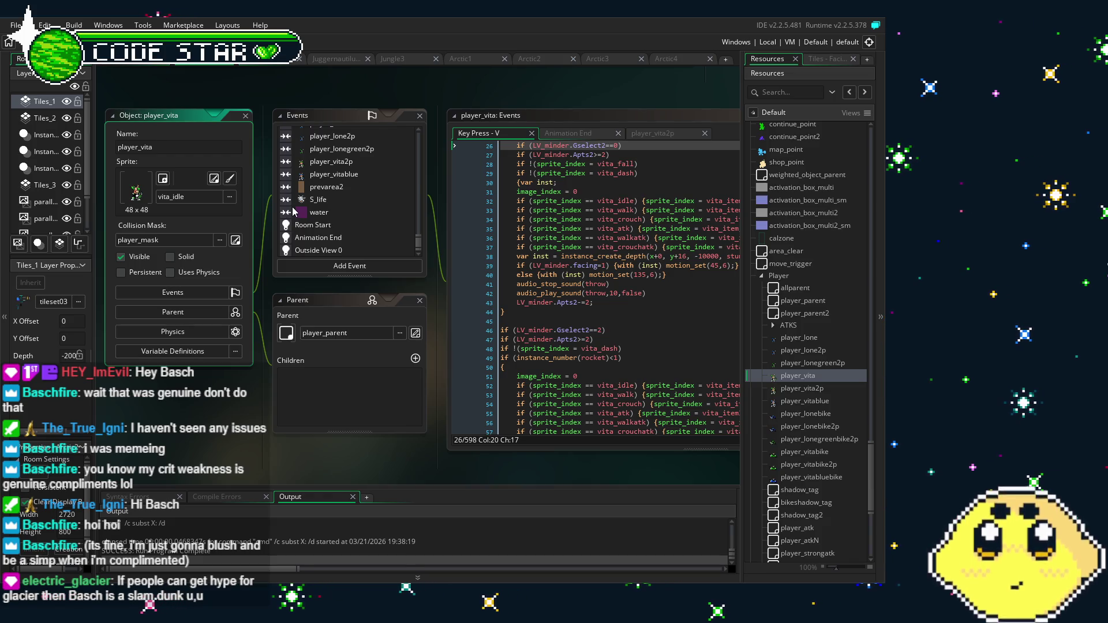
pyautogui.scroll(5, 323, 211)
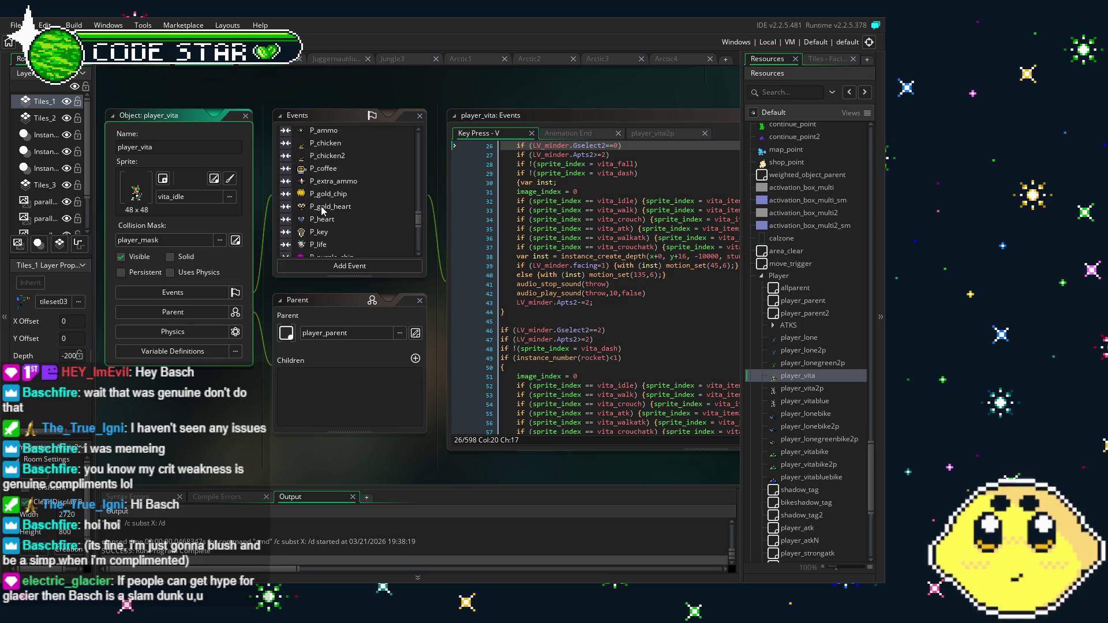
pyautogui.scroll(10, 323, 203)
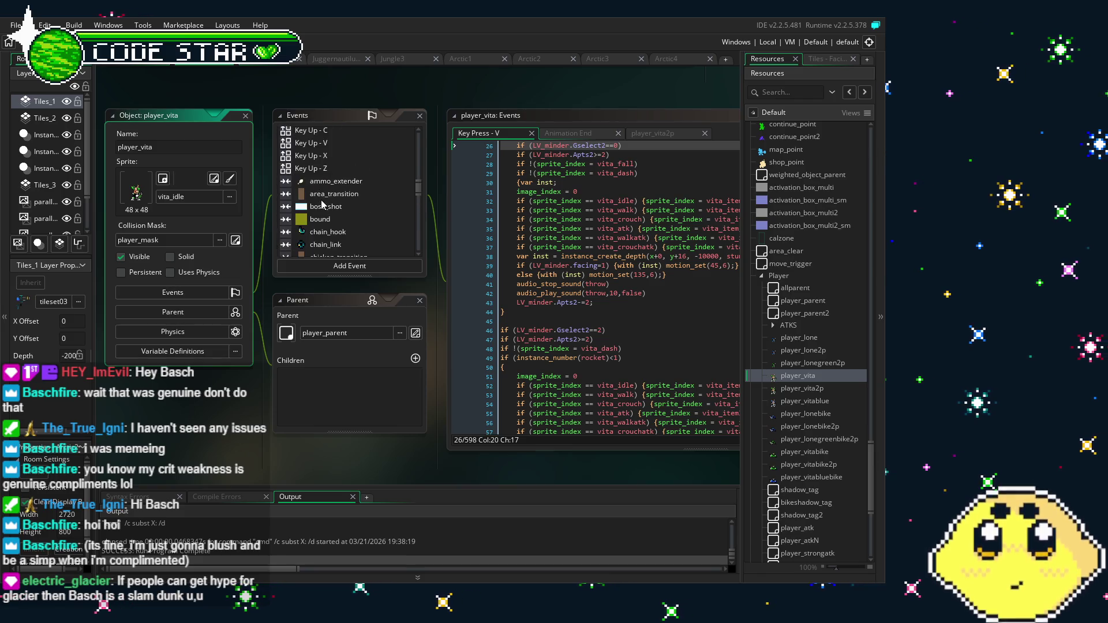
pyautogui.scroll(5, 322, 203)
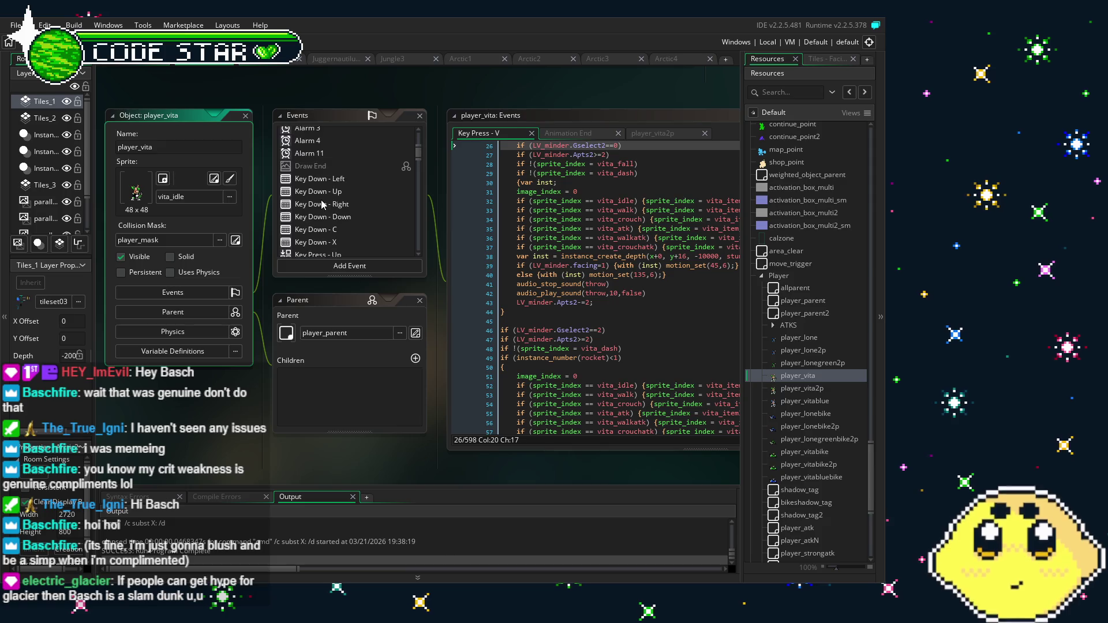
pyautogui.scroll(-5, 323, 204)
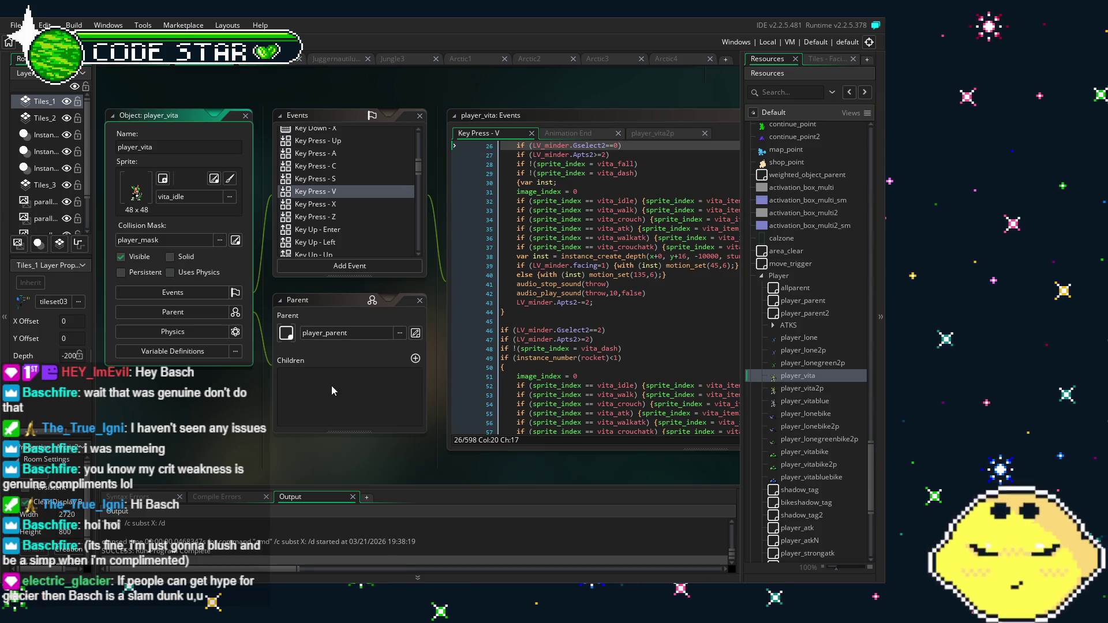
pyautogui.click(389, 381)
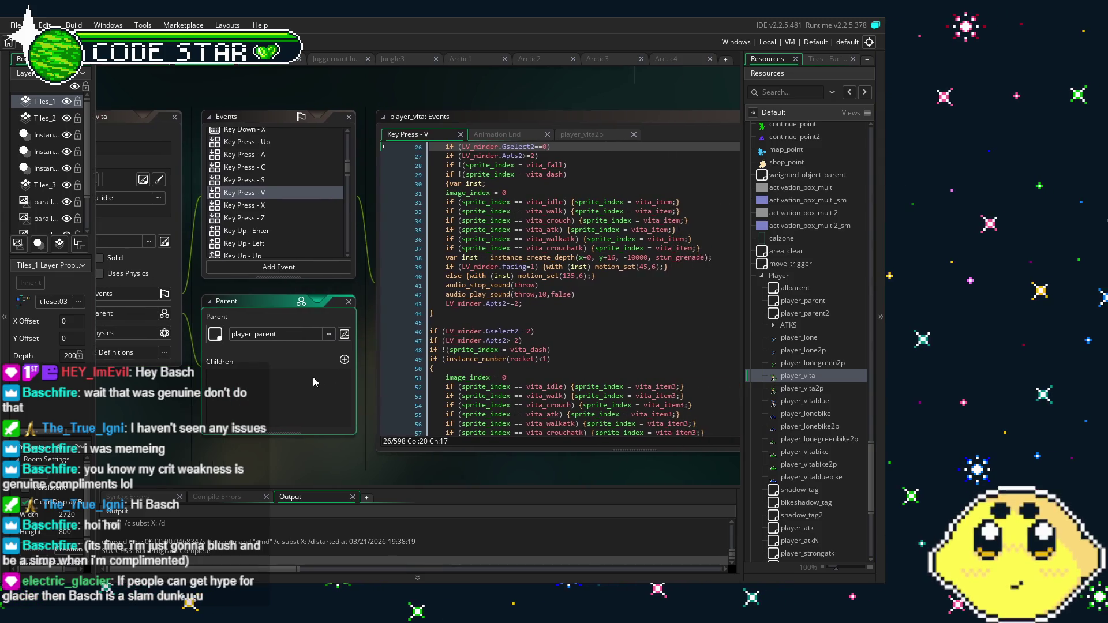
# Read the Key Press V code from line 243 to 408: laser, keytar, cannon and grappler blocks
pyautogui.scroll(-10, 475, 320)
pyautogui.scroll(-7, 474, 322)
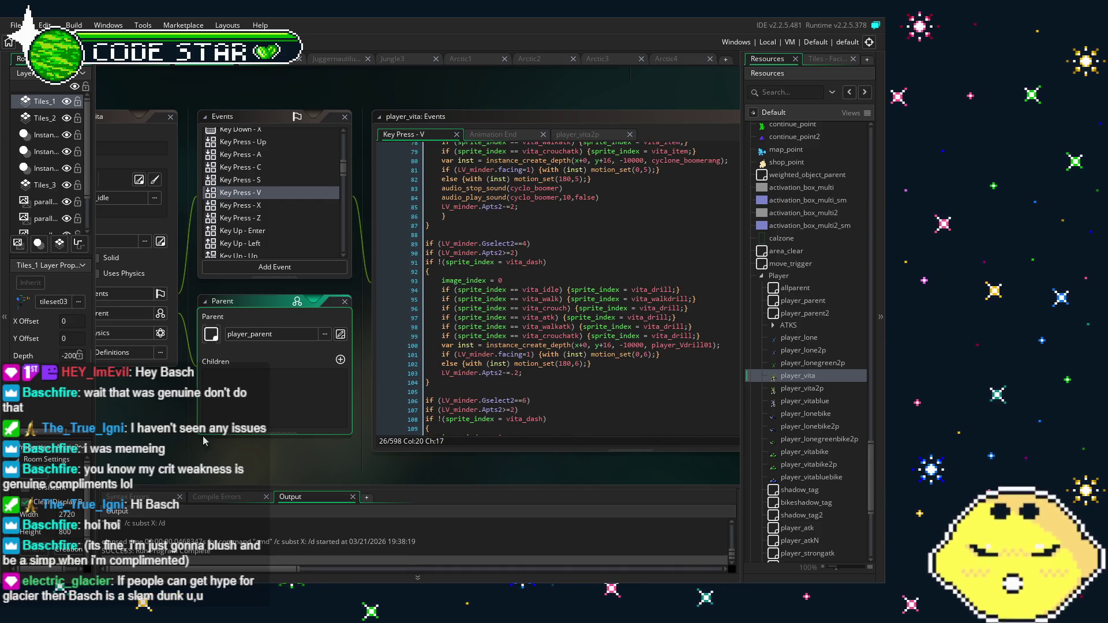
pyautogui.scroll(-3, 645, 401)
pyautogui.scroll(-16, 565, 341)
pyautogui.scroll(-11, 566, 340)
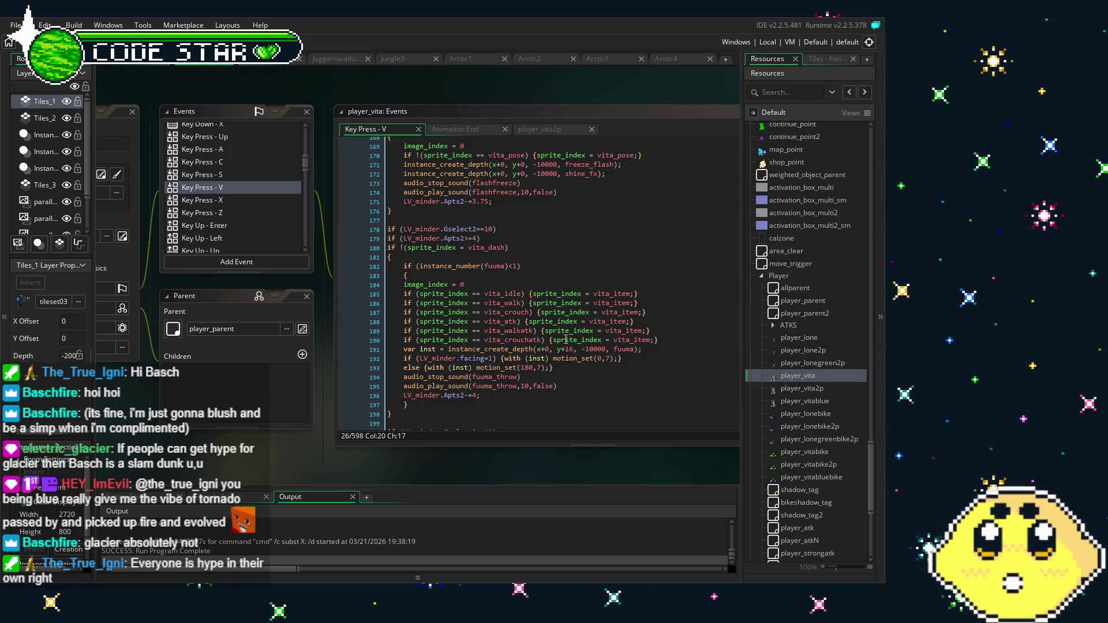
pyautogui.scroll(-10, 488, 431)
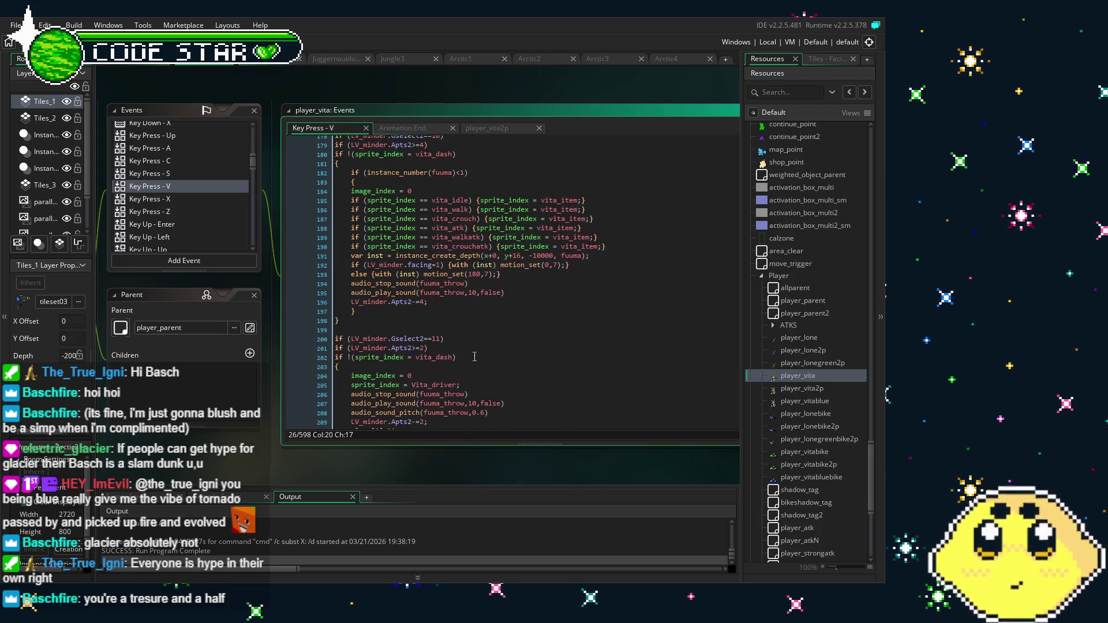
pyautogui.scroll(-8, 475, 356)
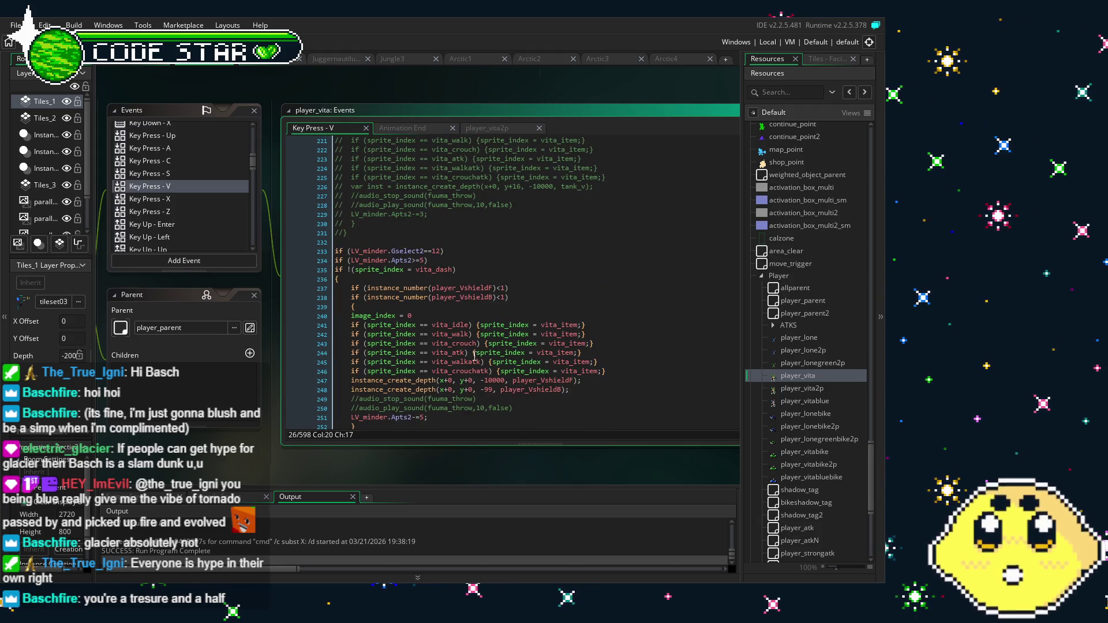
pyautogui.scroll(-2, 468, 455)
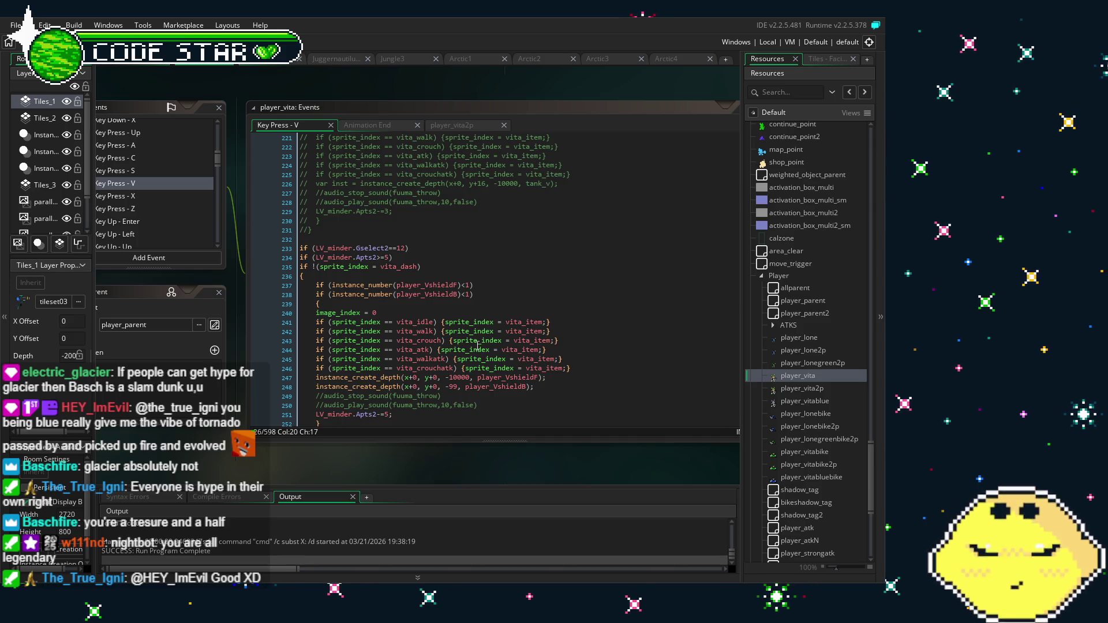
pyautogui.scroll(-10, 478, 347)
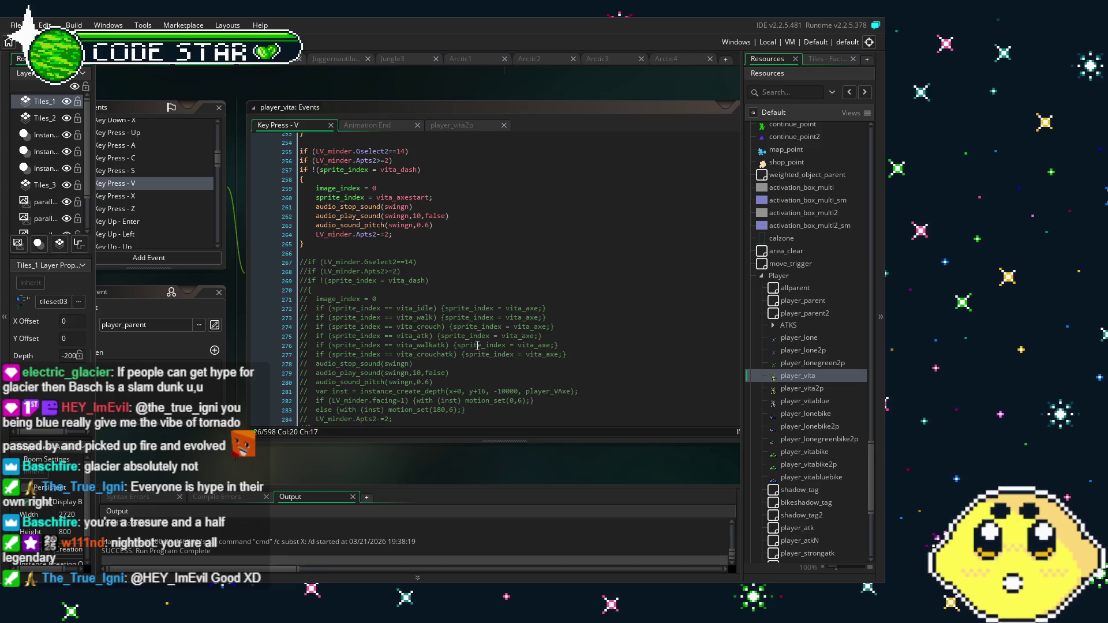
pyautogui.scroll(3, 478, 346)
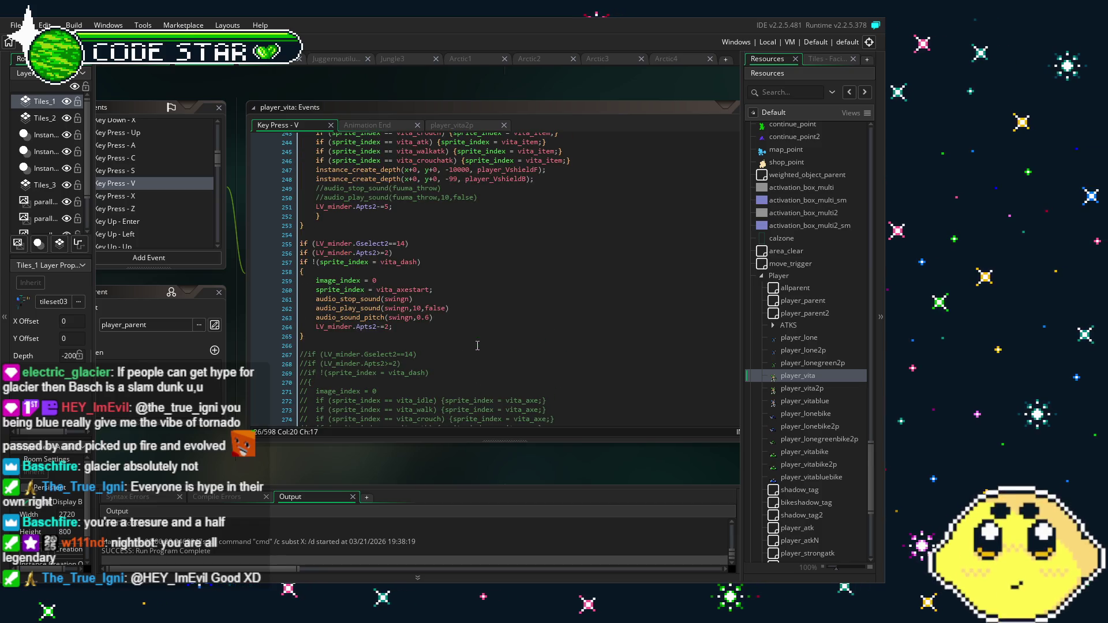
pyautogui.scroll(-11, 478, 346)
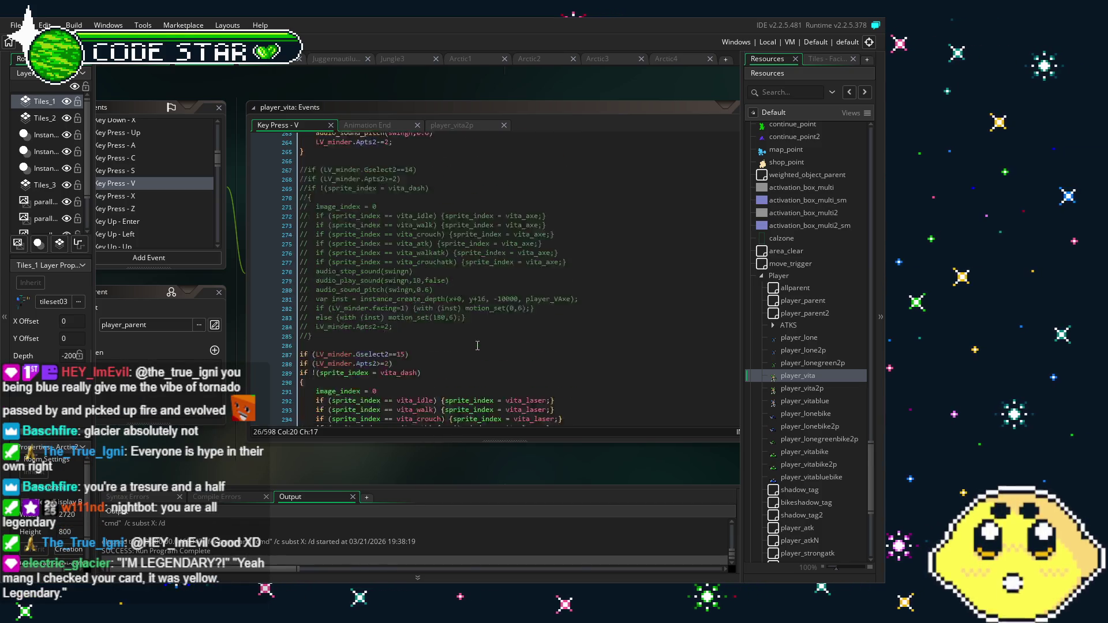
pyautogui.scroll(-1, 478, 346)
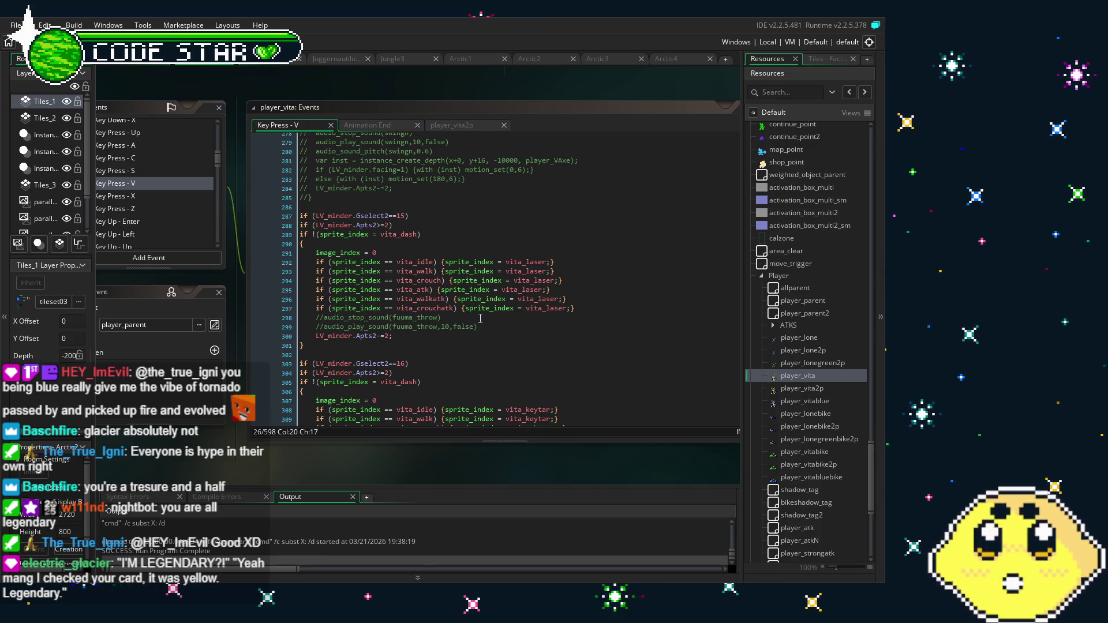
pyautogui.scroll(-3, 473, 334)
pyautogui.scroll(3, 472, 334)
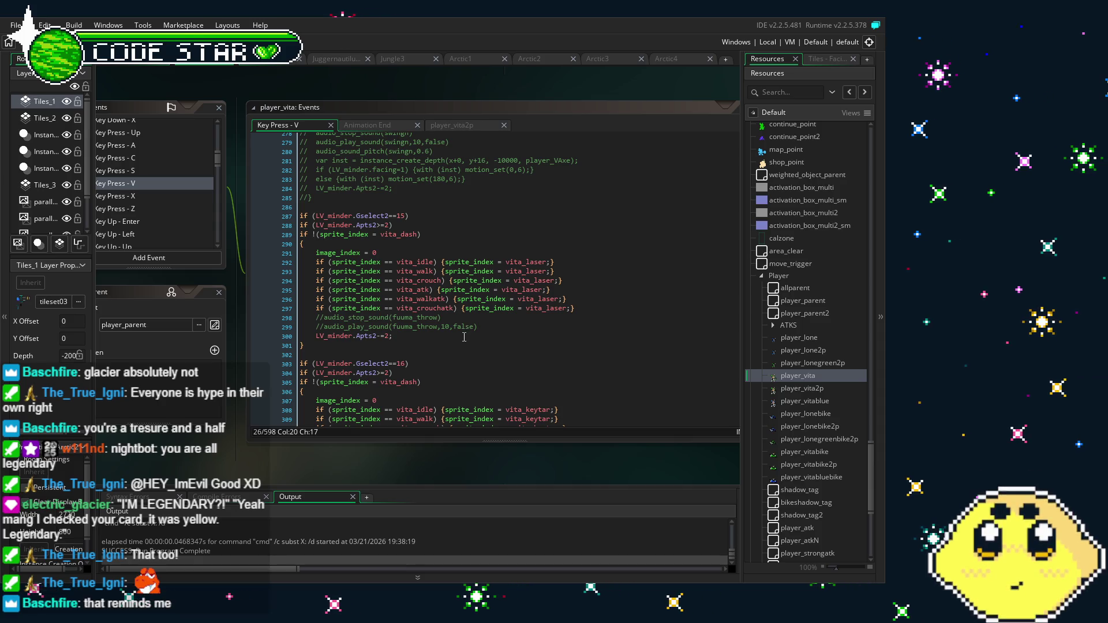
pyautogui.scroll(-3, 464, 337)
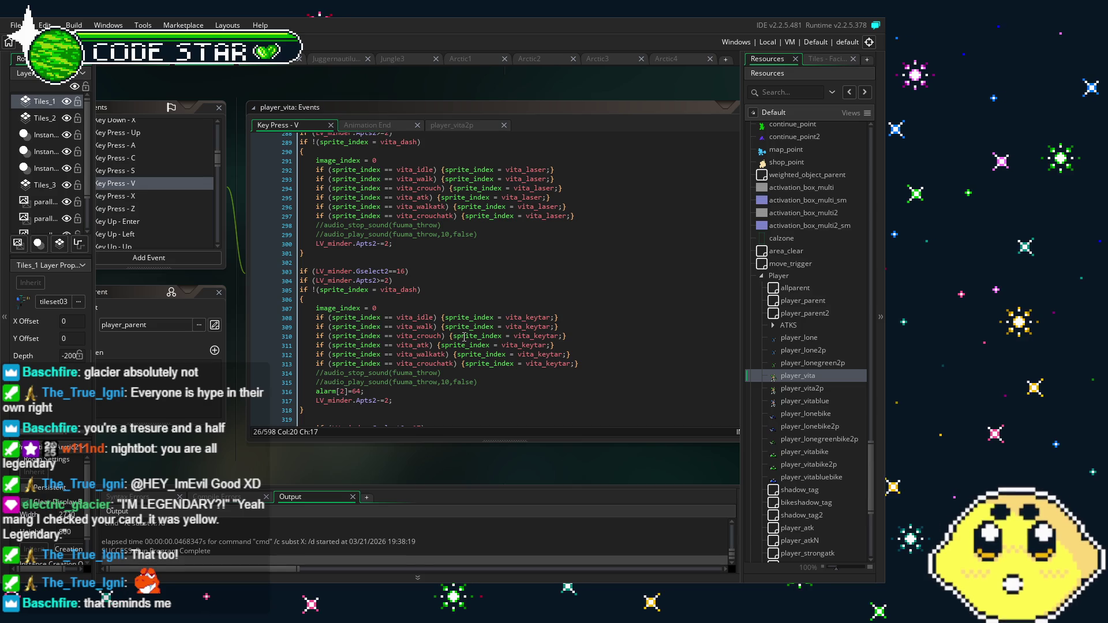
pyautogui.scroll(2, 464, 337)
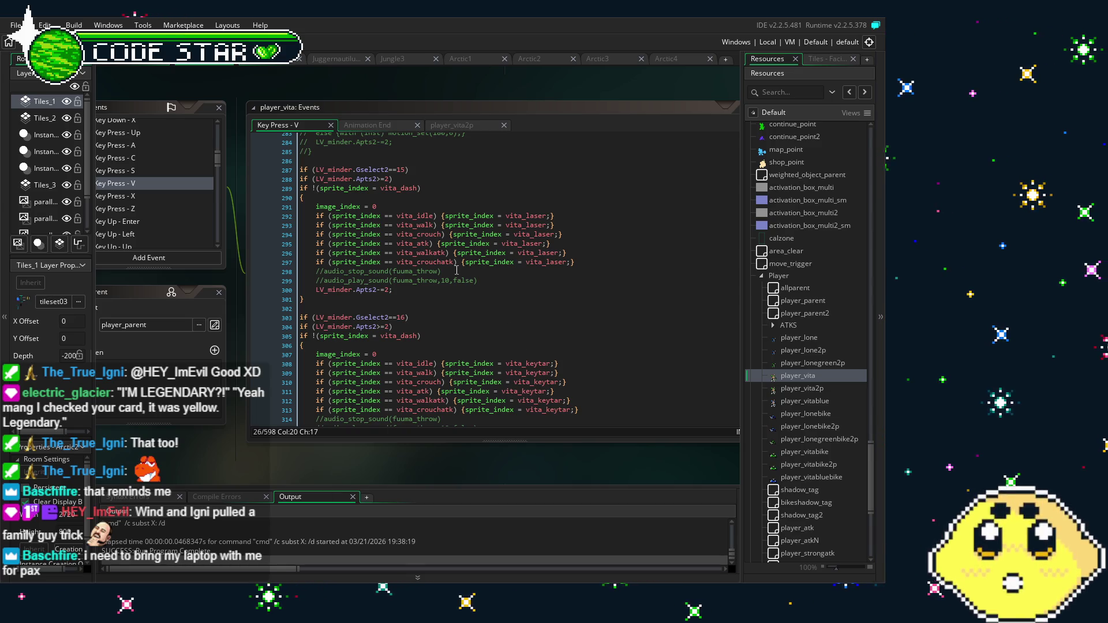
pyautogui.scroll(-12, 456, 271)
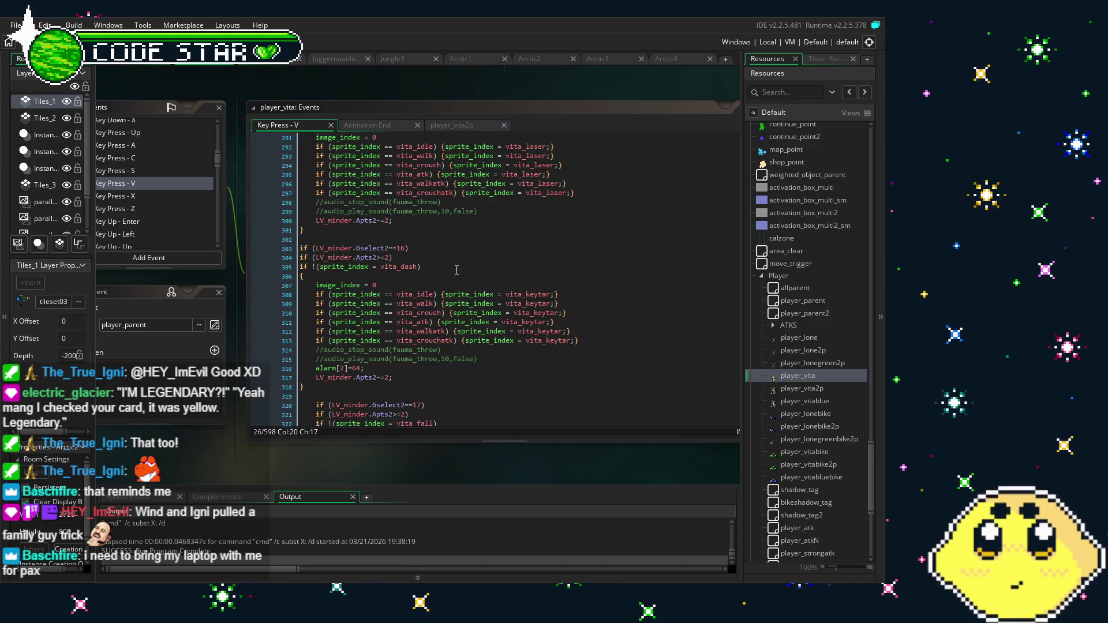
pyautogui.scroll(-20, 453, 267)
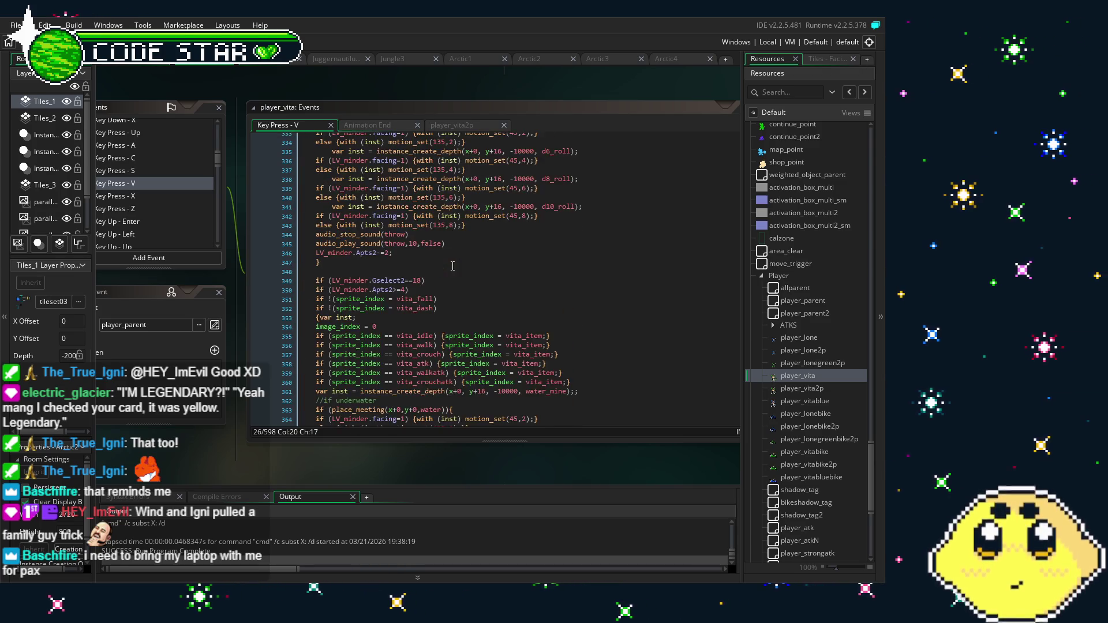
pyautogui.scroll(-8, 452, 266)
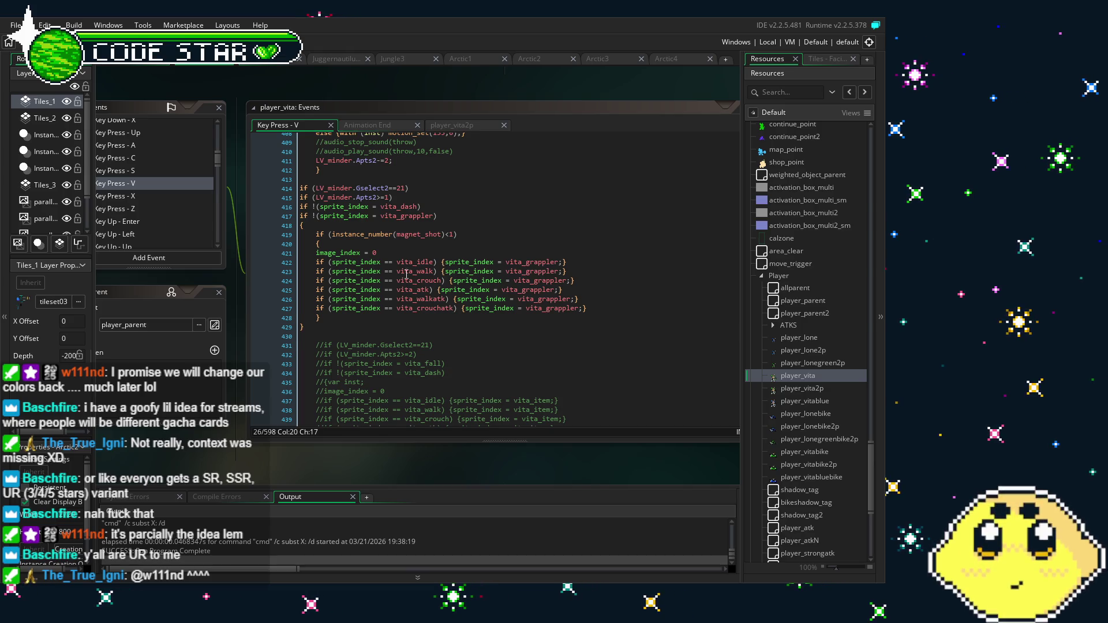
# Scroll back up to the Gselect2==12 player_VshieldF block around line 228
pyautogui.scroll(15, 406, 274)
pyautogui.scroll(15, 406, 274)
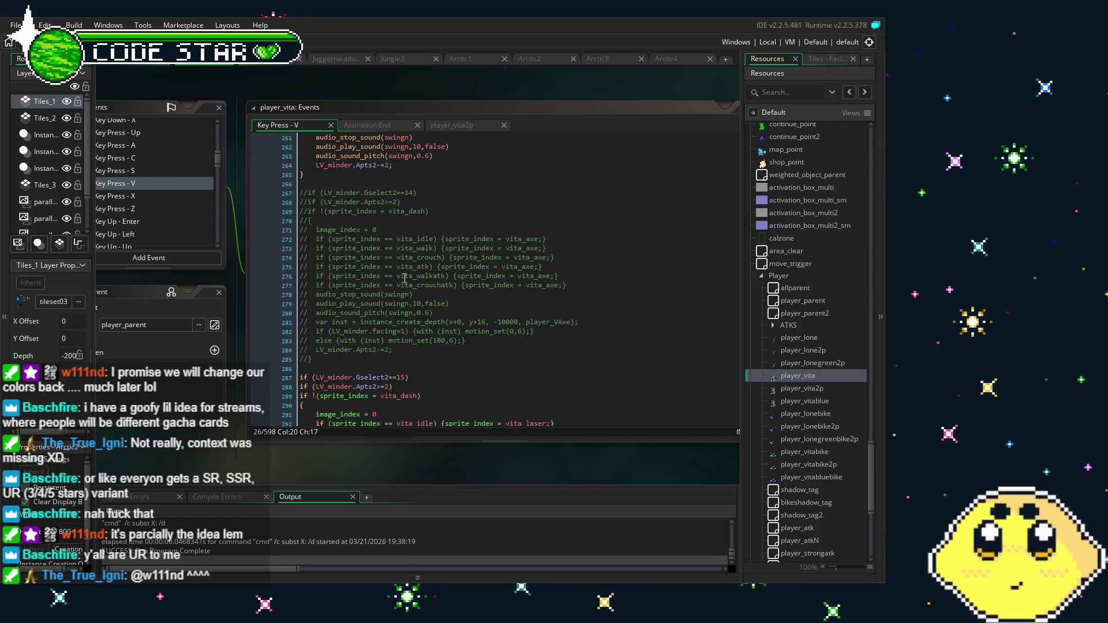
pyautogui.hscroll(-2, 258, 474)
pyautogui.scroll(7, 478, 334)
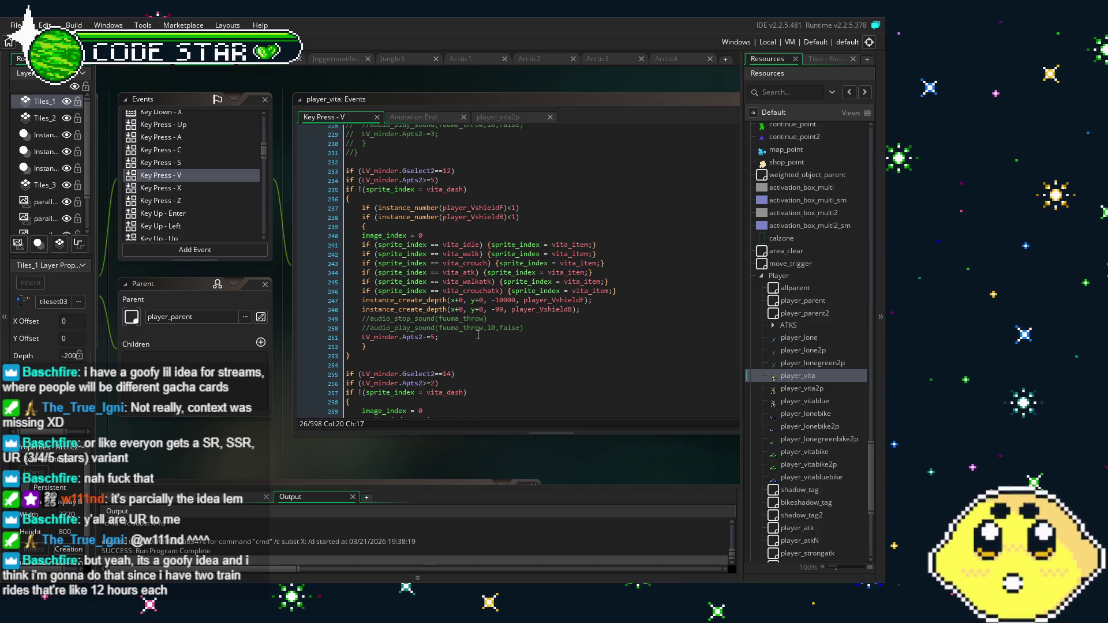
pyautogui.scroll(10, 201, 160)
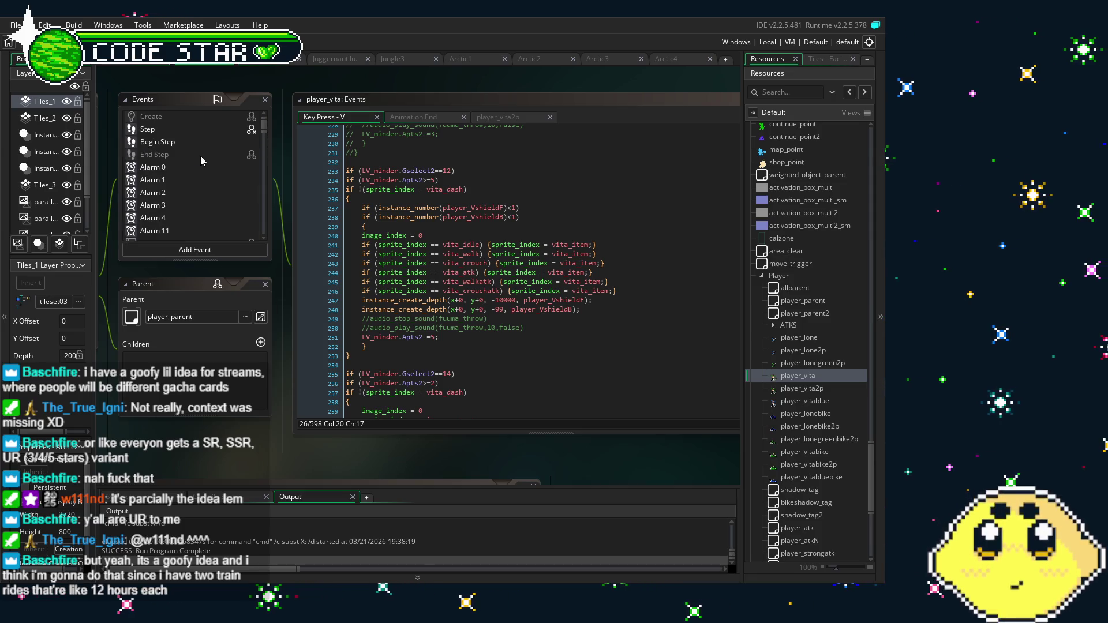
pyautogui.doubleClick(162, 132)
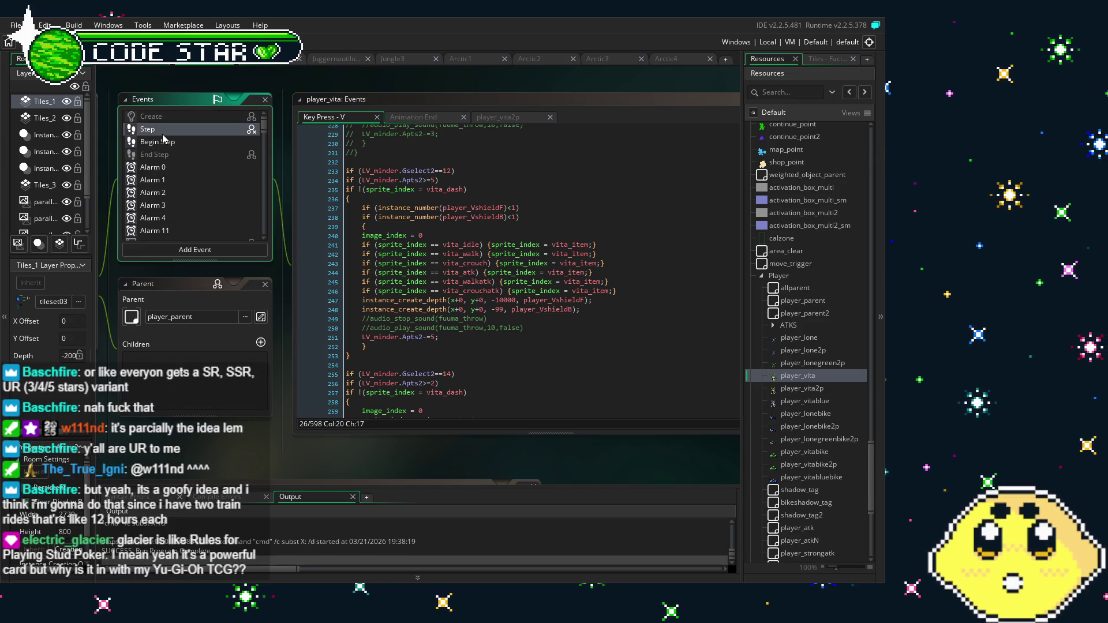
# Scroll down through player_vita's Step event code
pyautogui.scroll(-15, 461, 308)
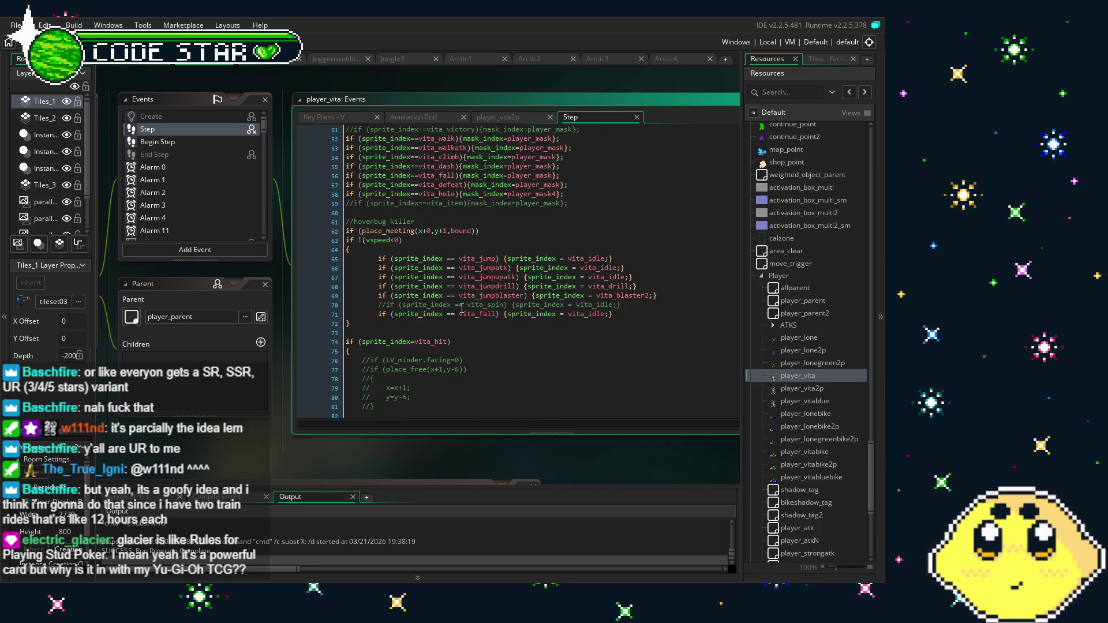
pyautogui.scroll(-15, 462, 308)
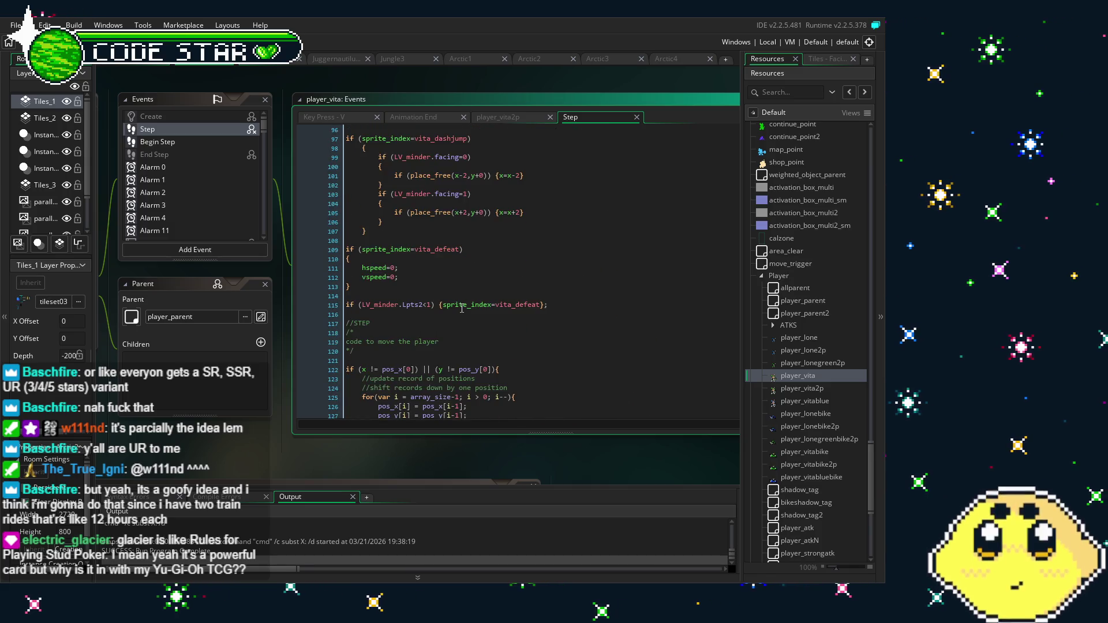
pyautogui.scroll(-3, 462, 308)
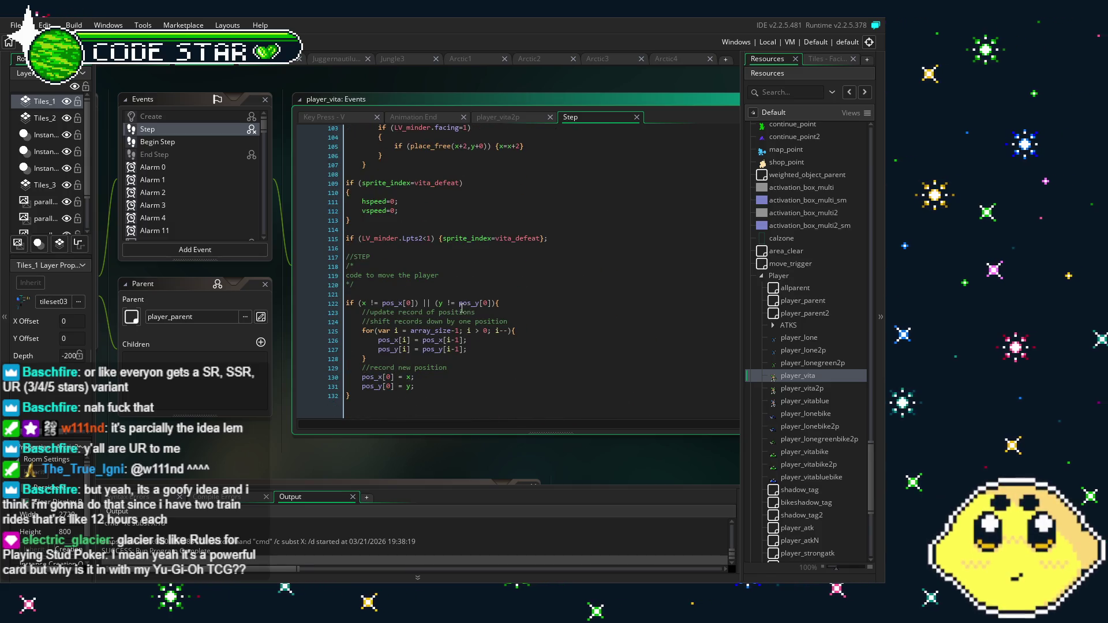
# Review the Begin Step code down to the Vita_driver_sustain block spawning player_VDriver
pyautogui.click(168, 143)
pyautogui.scroll(-12, 467, 315)
pyautogui.scroll(-5, 466, 314)
pyautogui.scroll(-2, 466, 315)
pyautogui.scroll(-1, 466, 315)
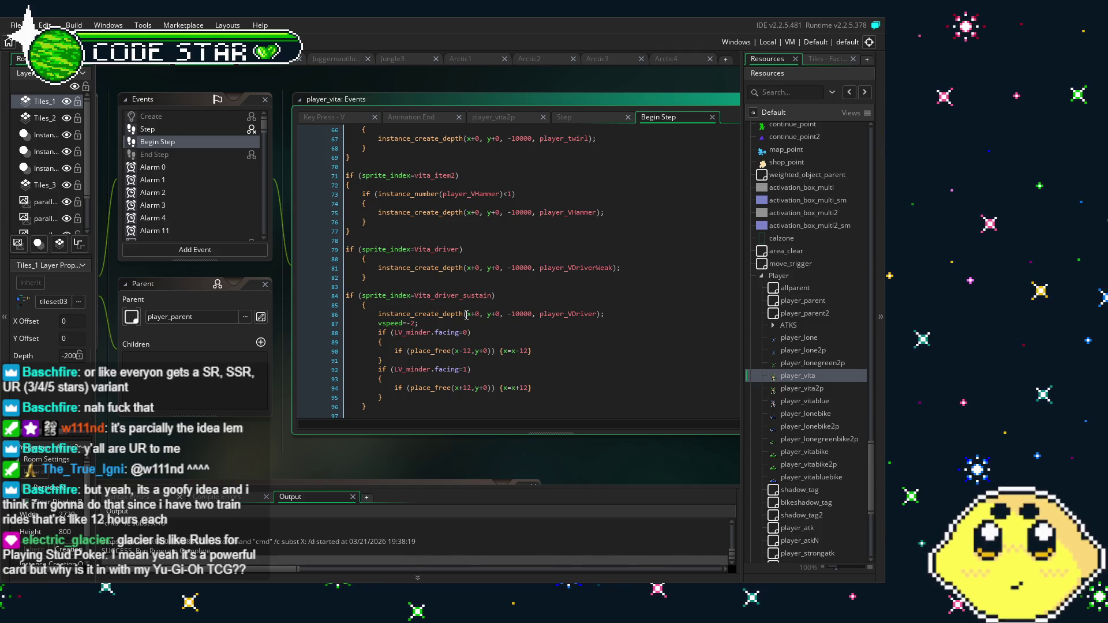
pyautogui.scroll(-1, 467, 315)
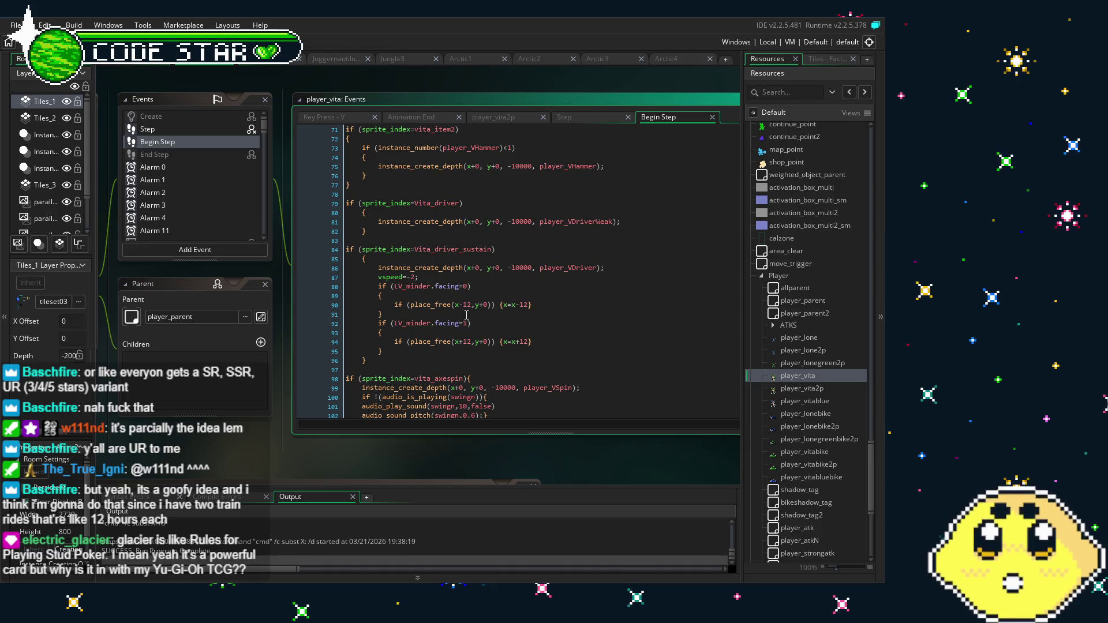
pyautogui.scroll(-3, 466, 315)
pyautogui.scroll(3, 466, 315)
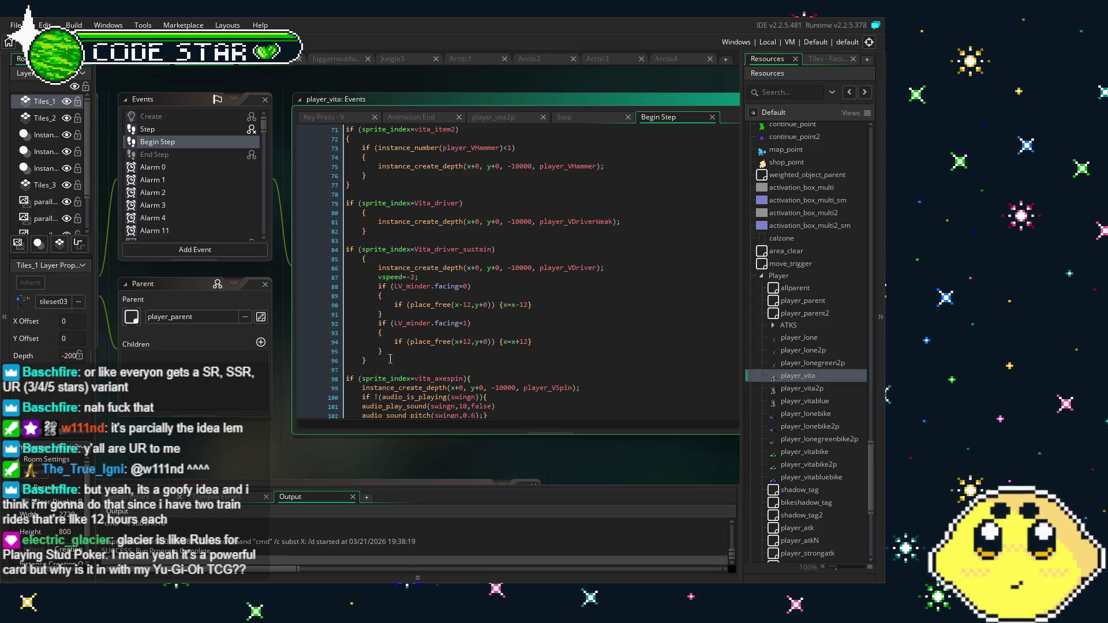